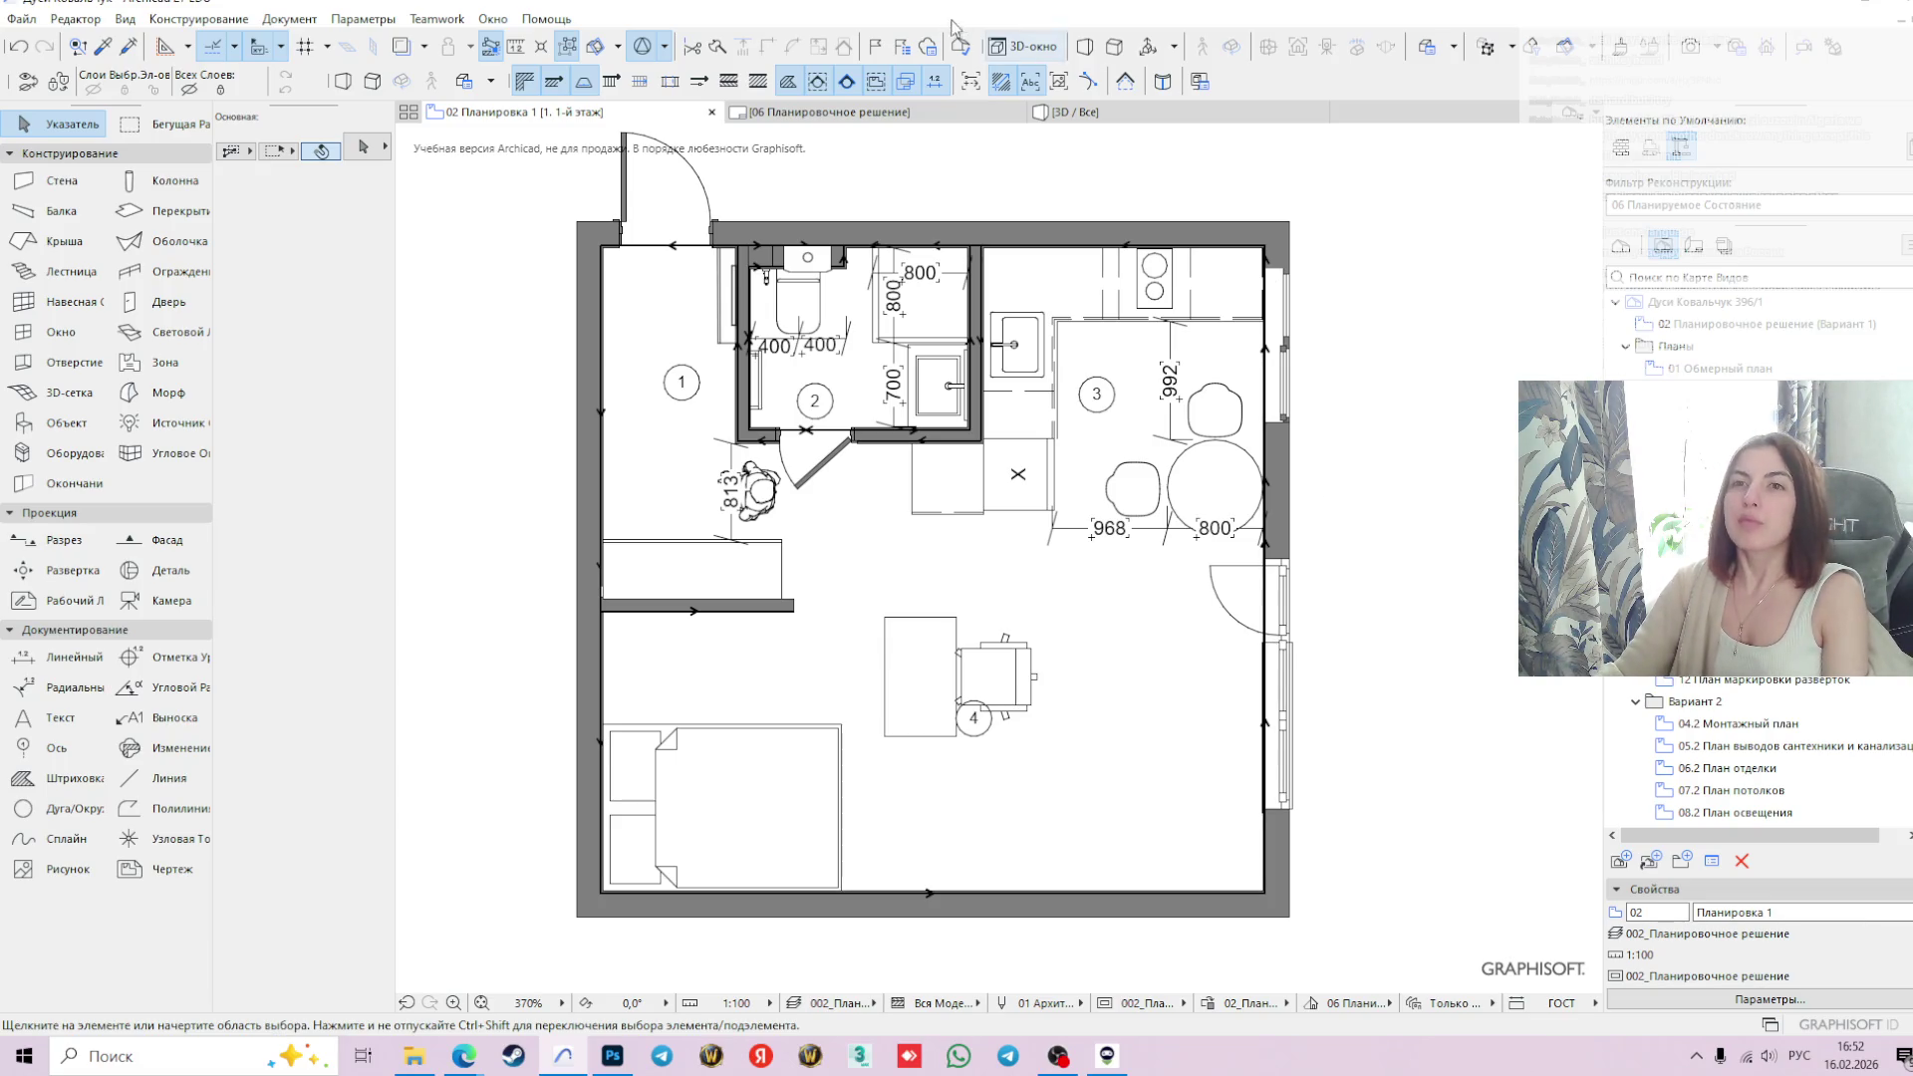
- Select the desk and chair in room 4, then the partition wall, and check its thickness value
mouse_move(830, 112)
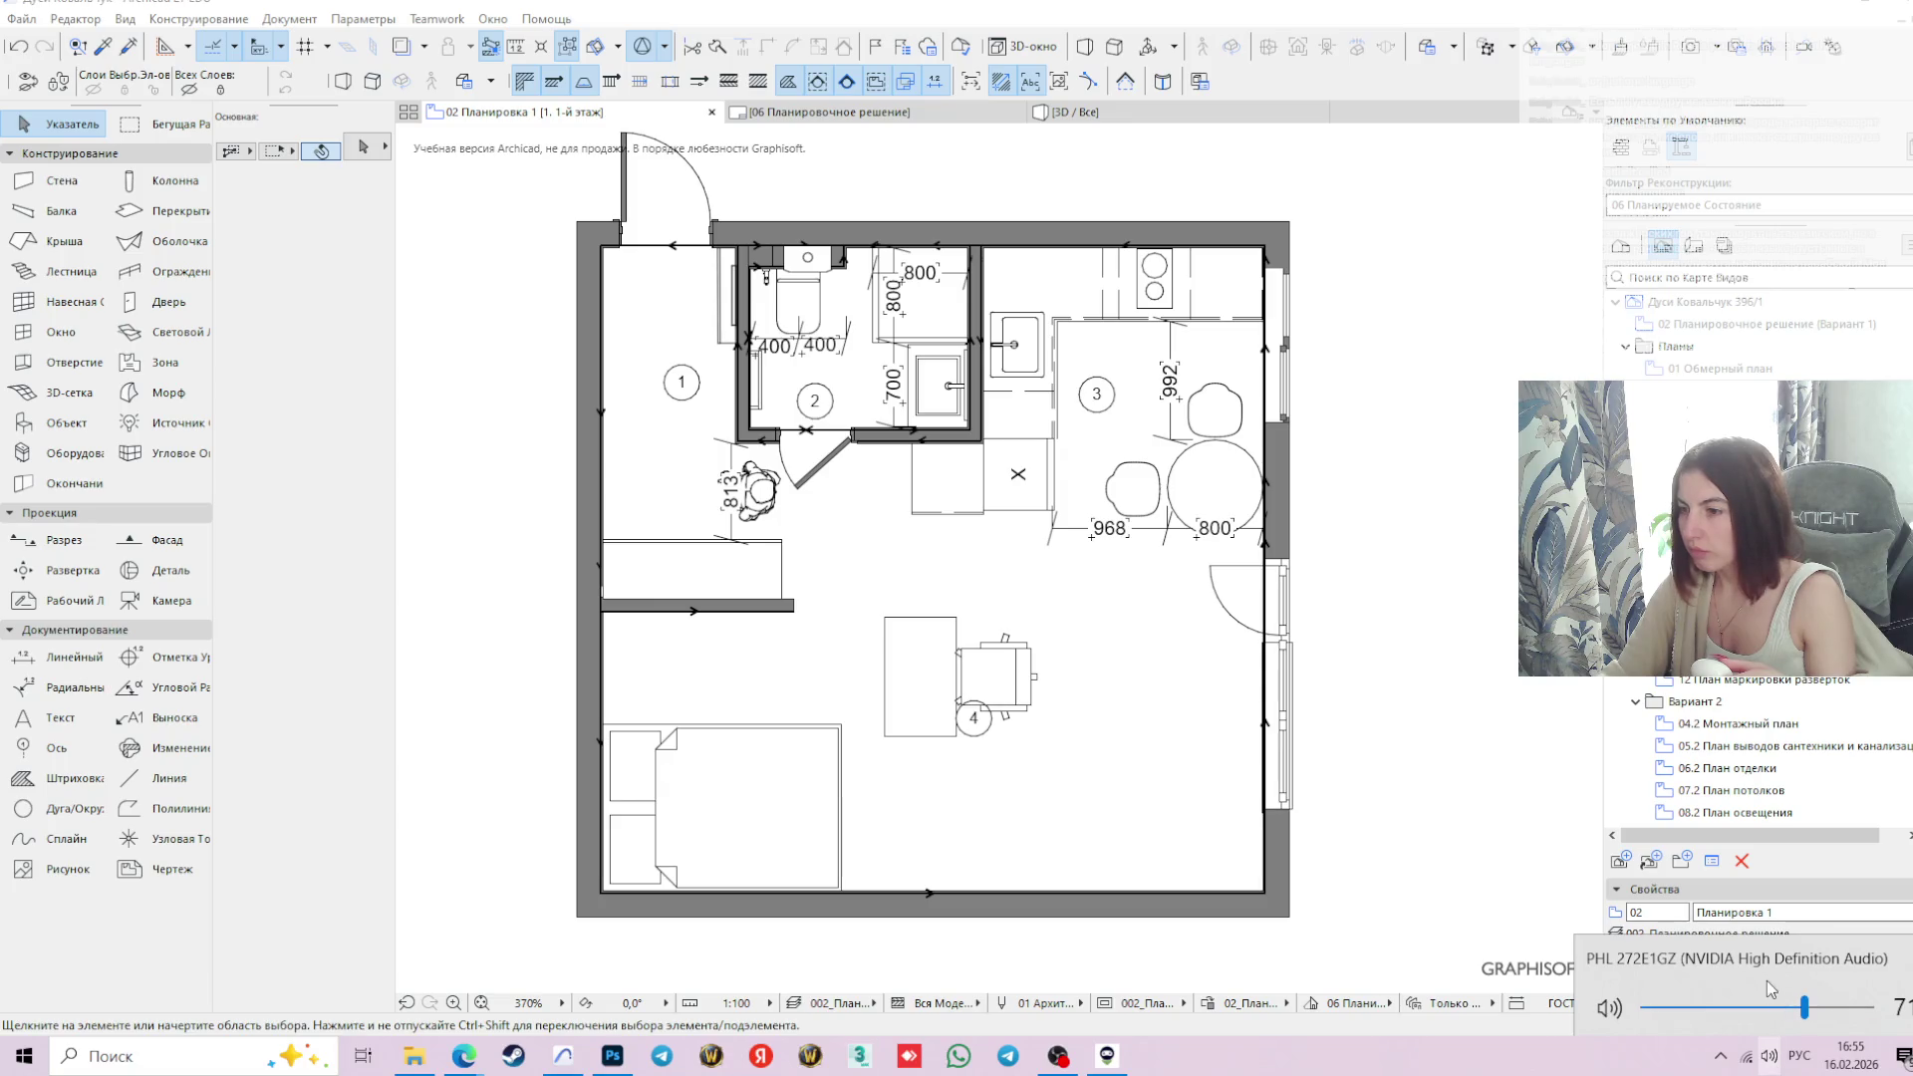
click(1772, 1062)
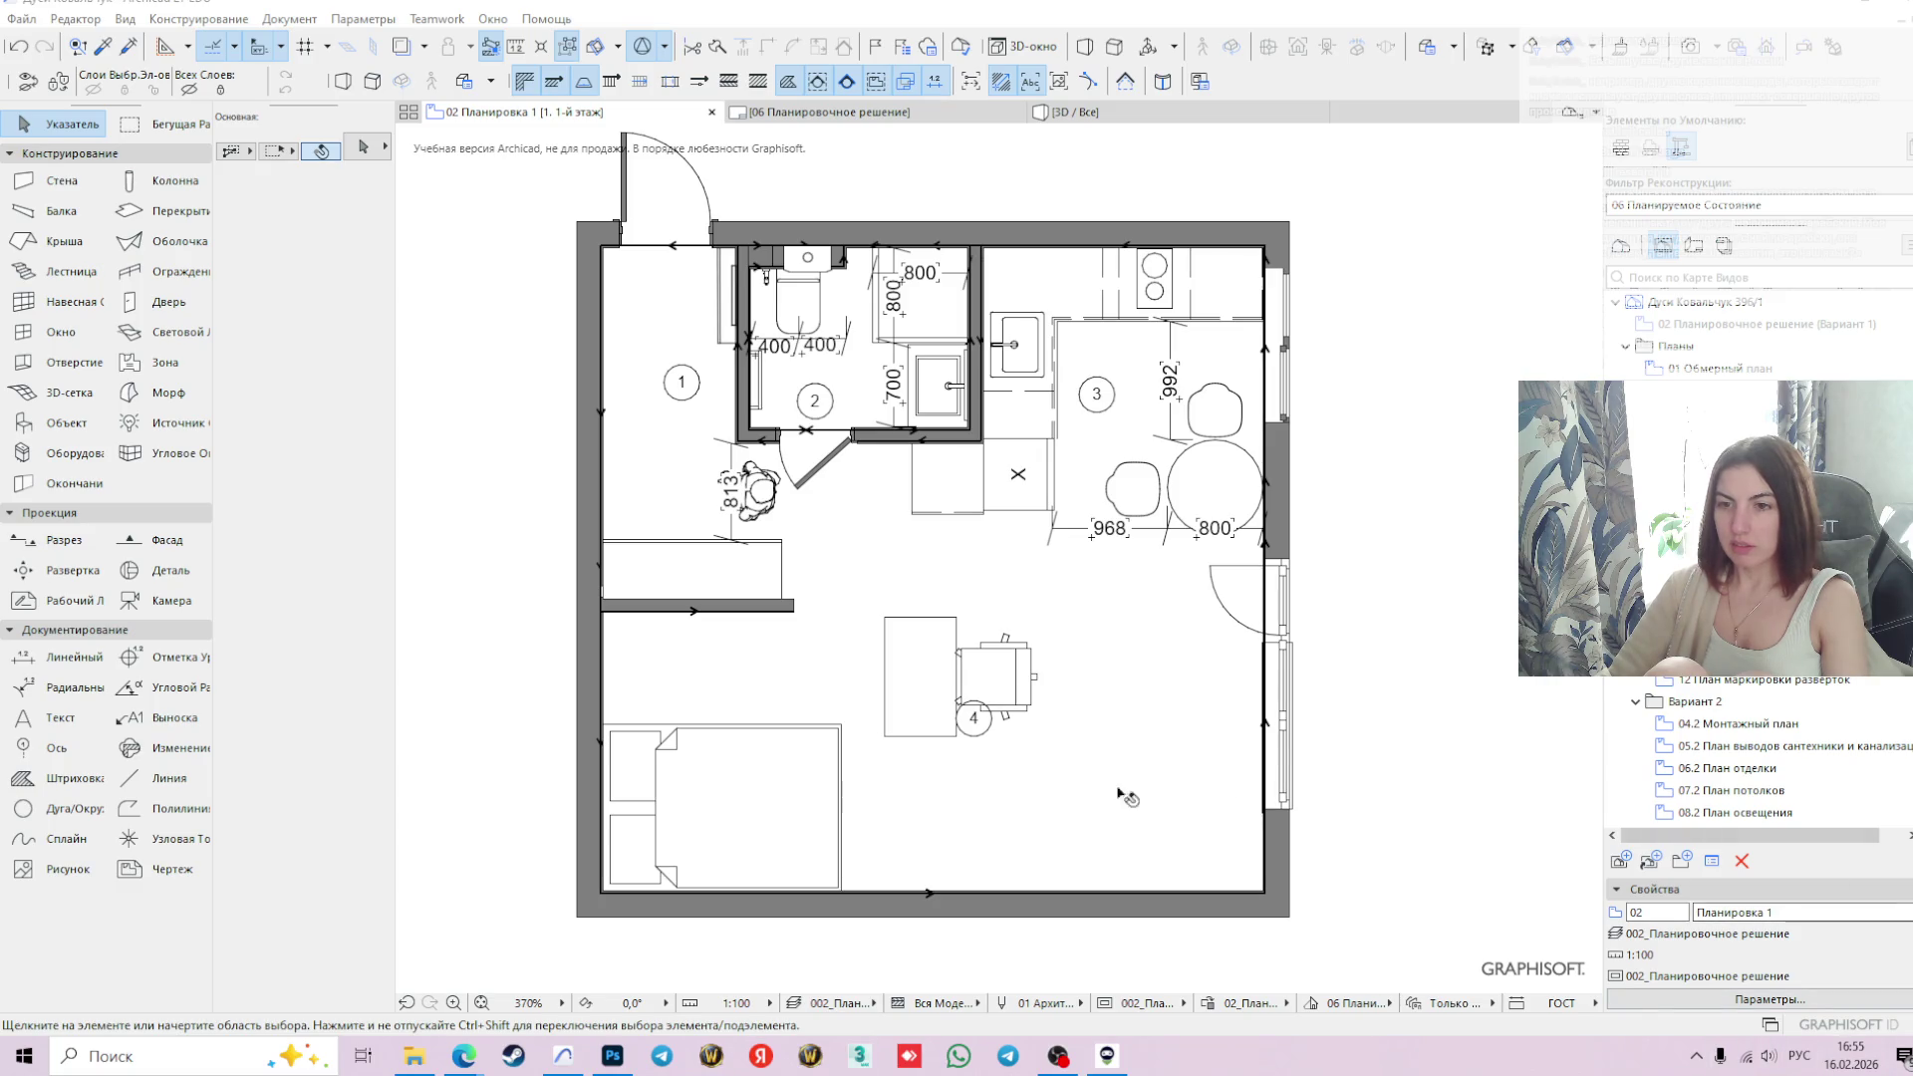
click(921, 680)
shift+click(995, 686)
scroll(1005, 665, up, 3)
scroll(1004, 664, down, 3)
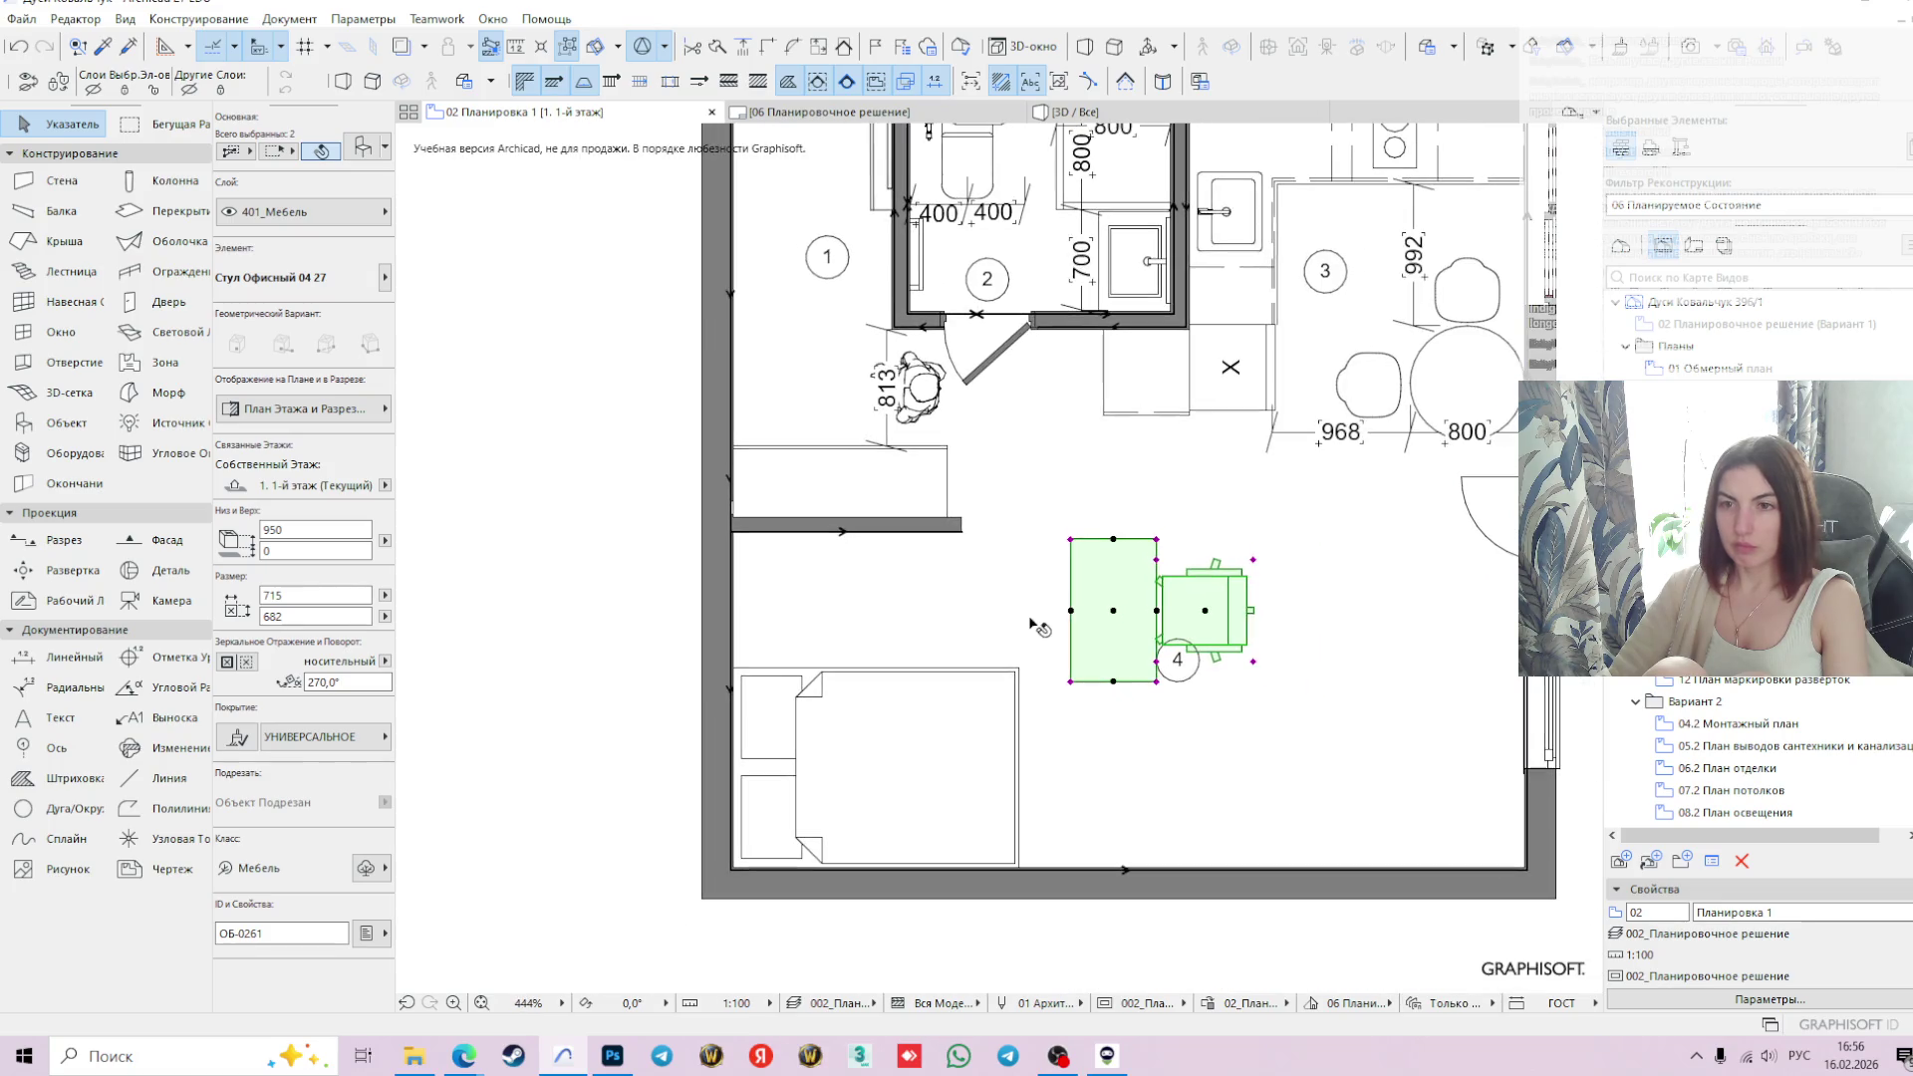
click(919, 531)
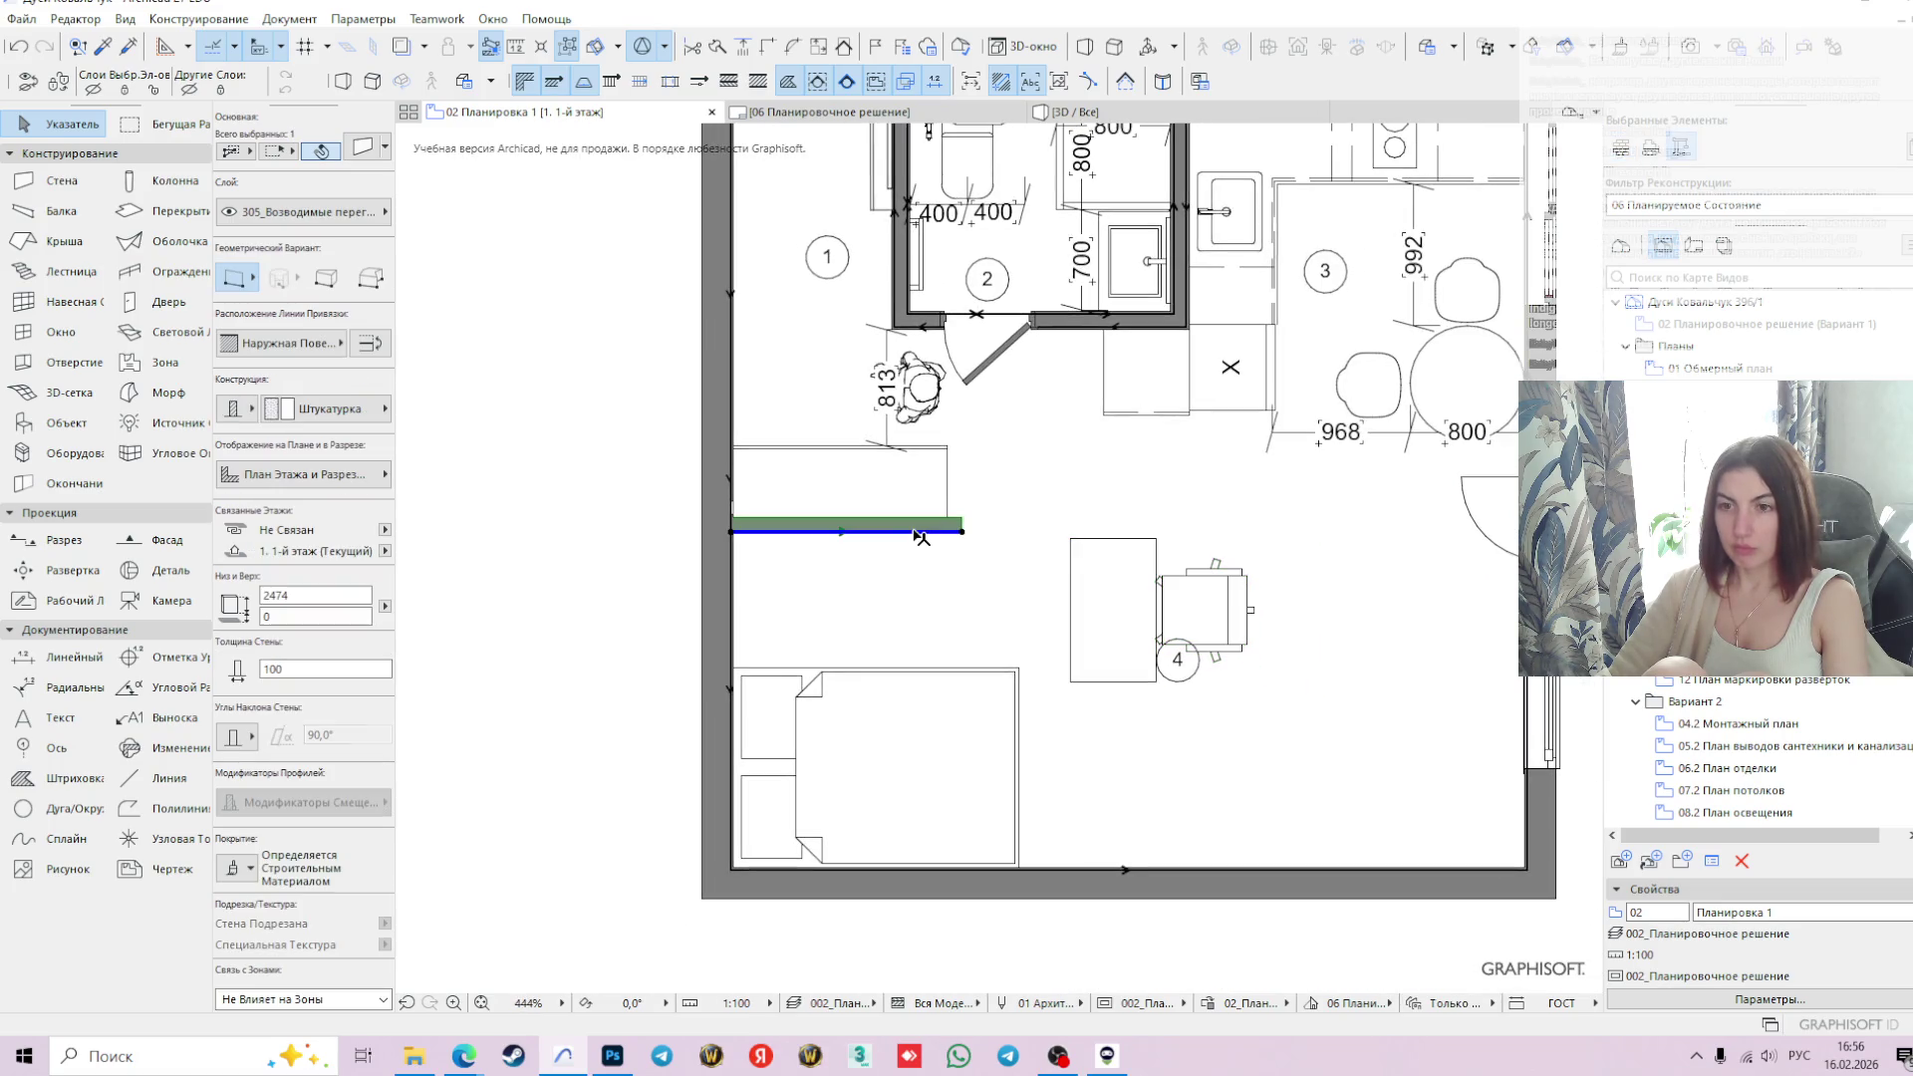
double_click(301, 666)
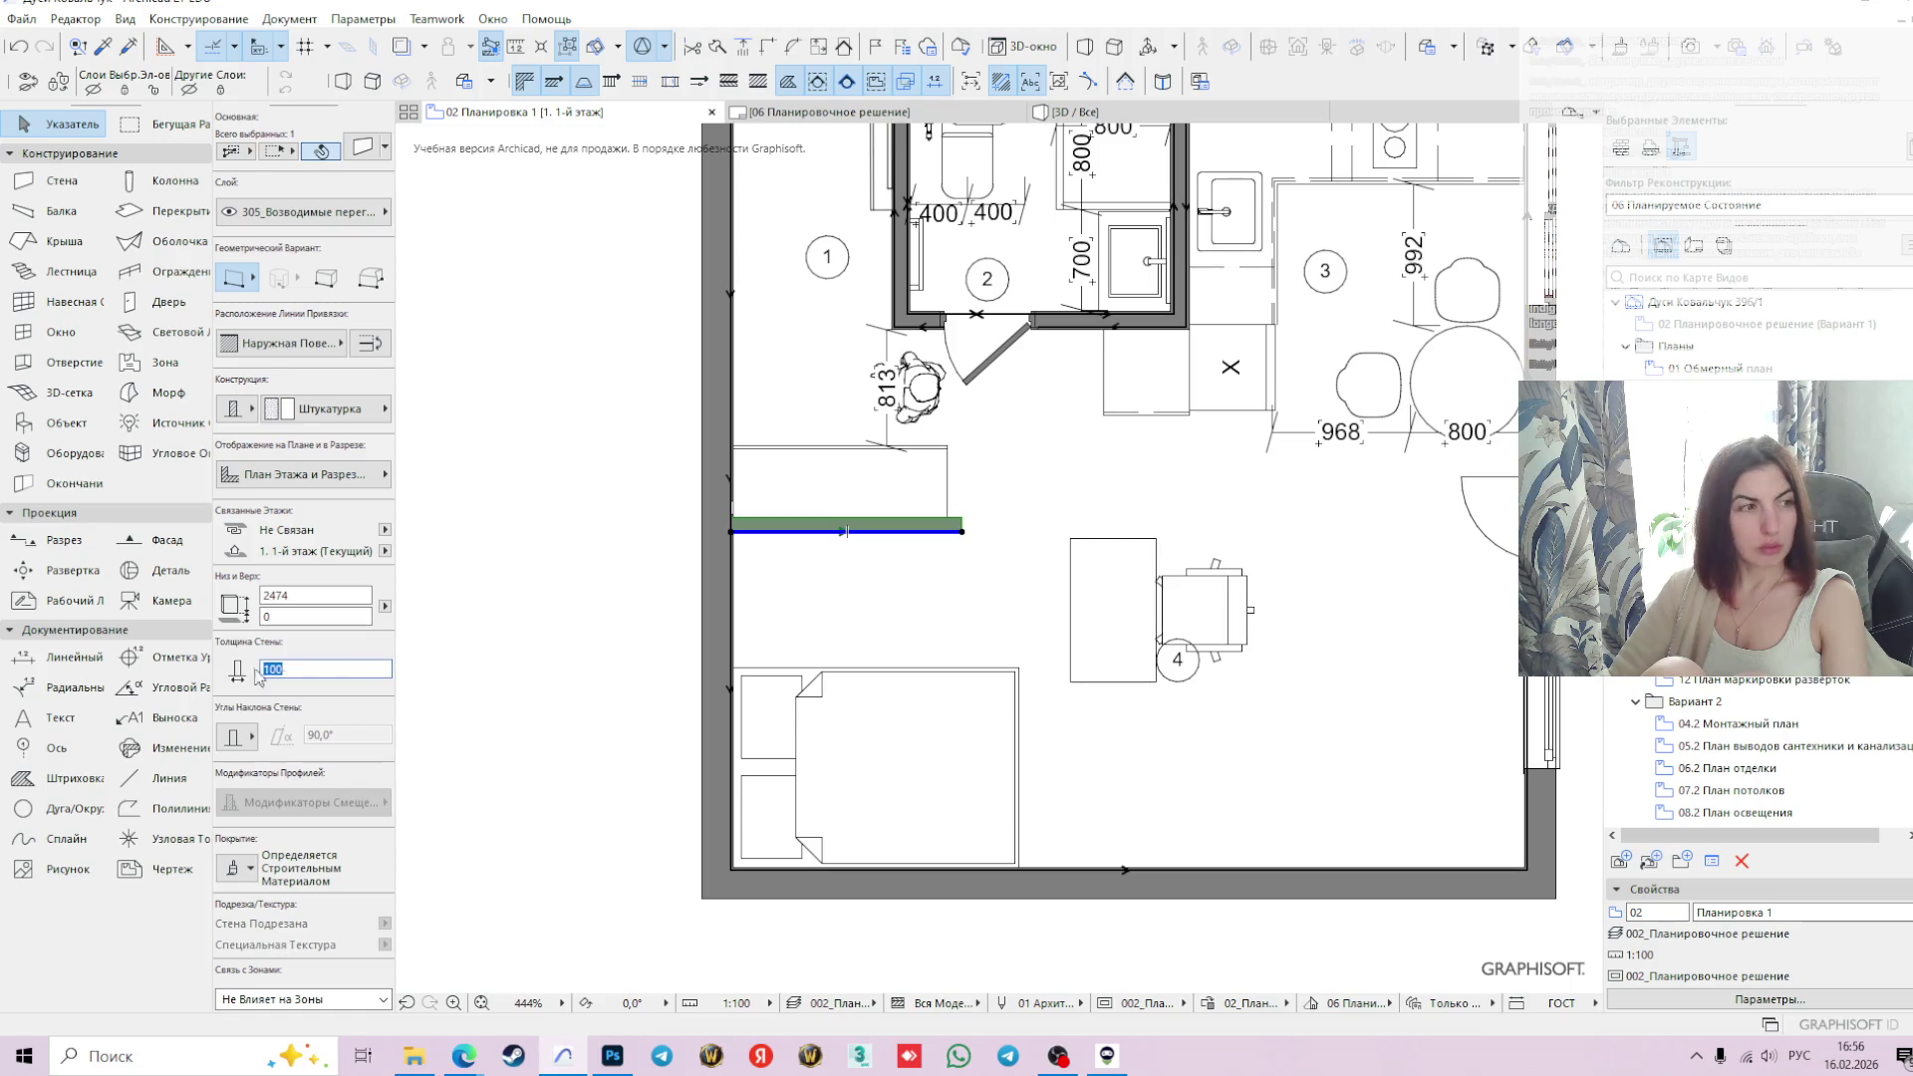
scroll(1145, 638, down, 2)
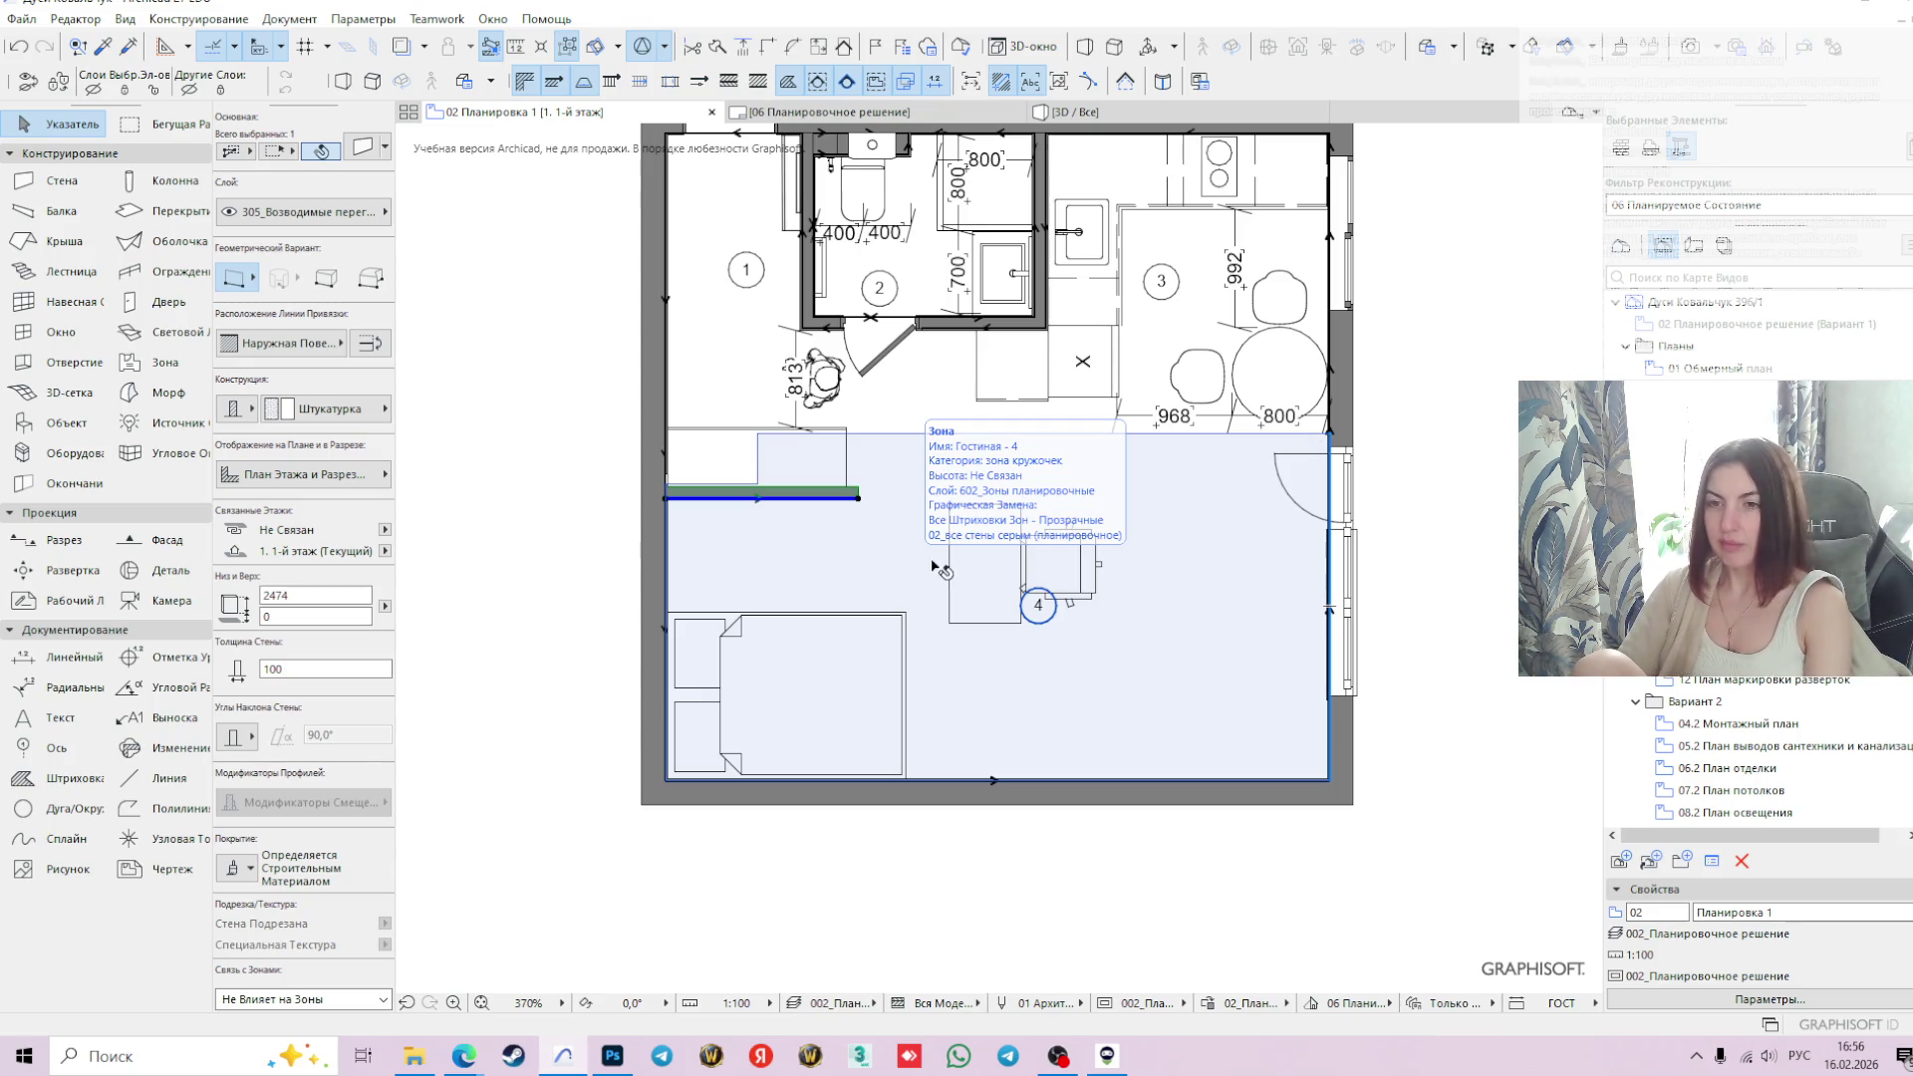
- Clear the selection and select only the office desk in the middle of room 4
key(Escape)
click(975, 526)
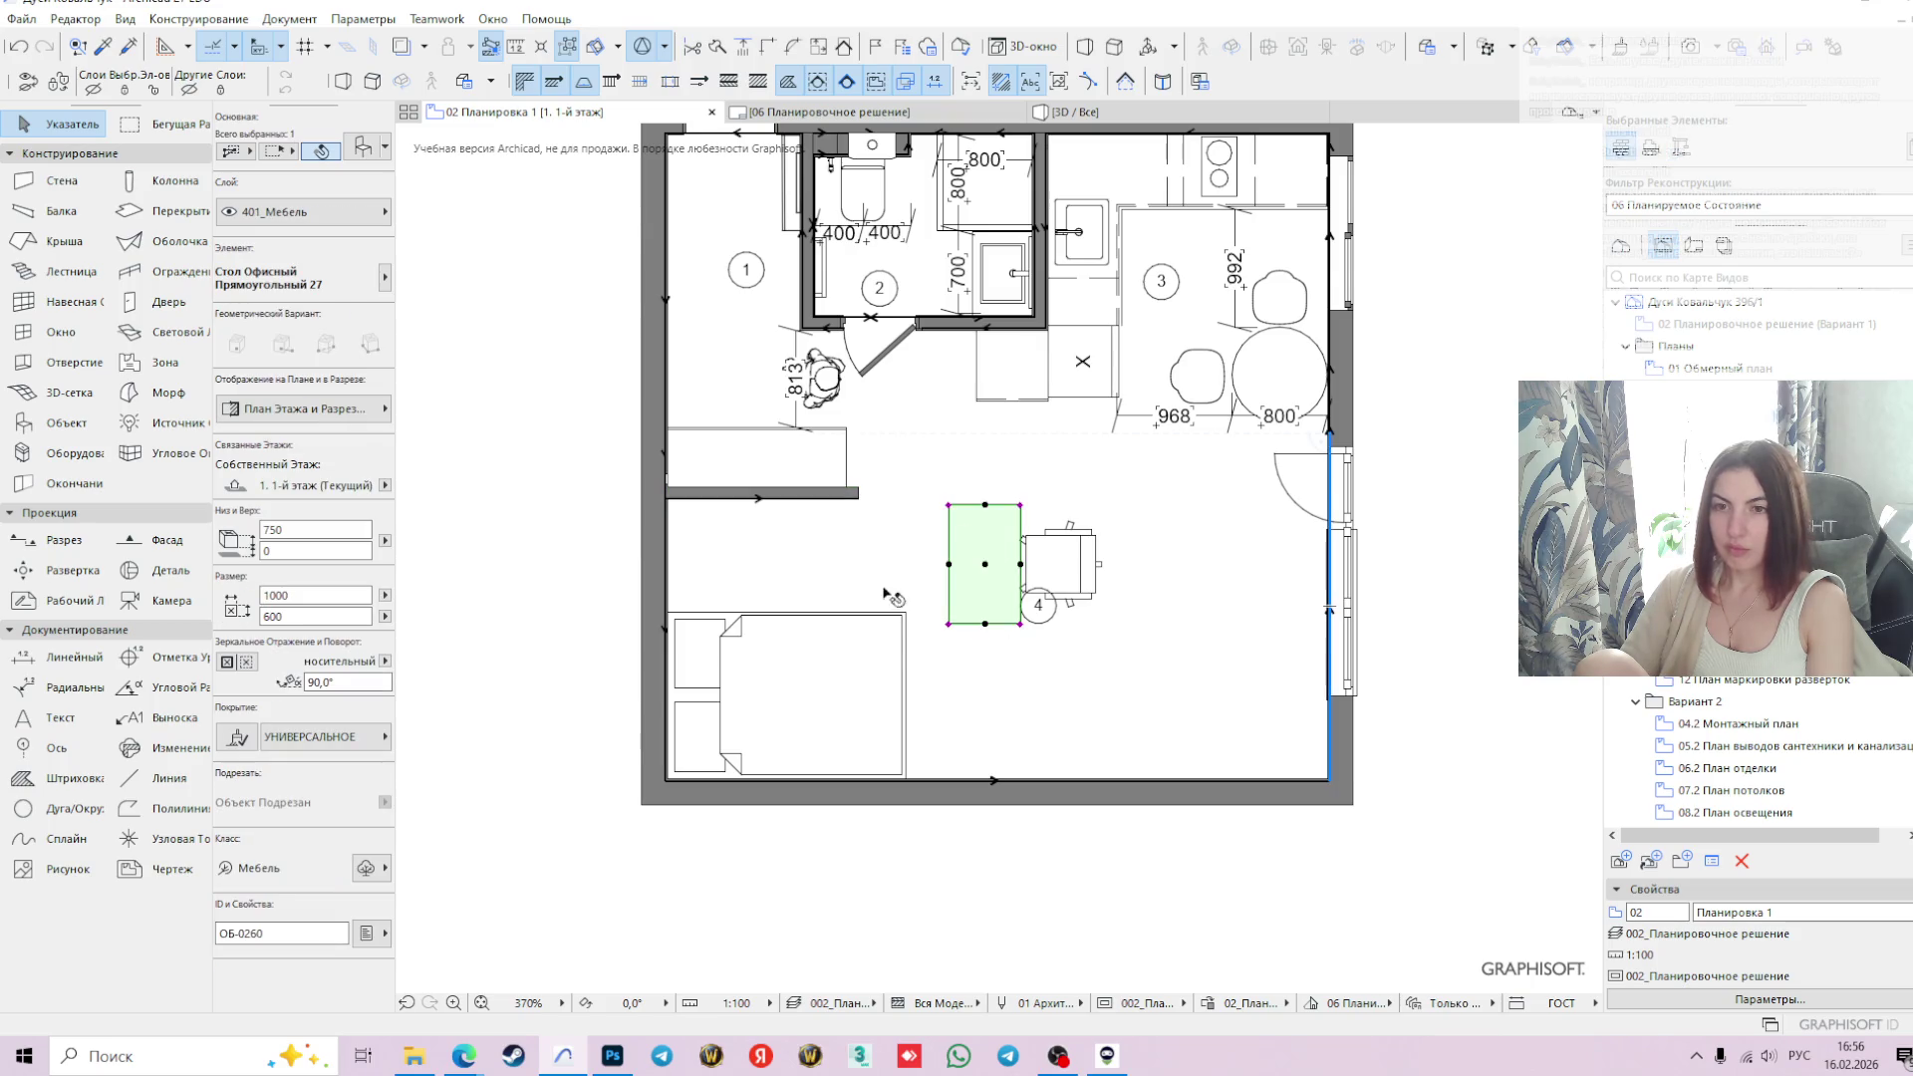
middle_drag(836, 517, 879, 639)
click(847, 618)
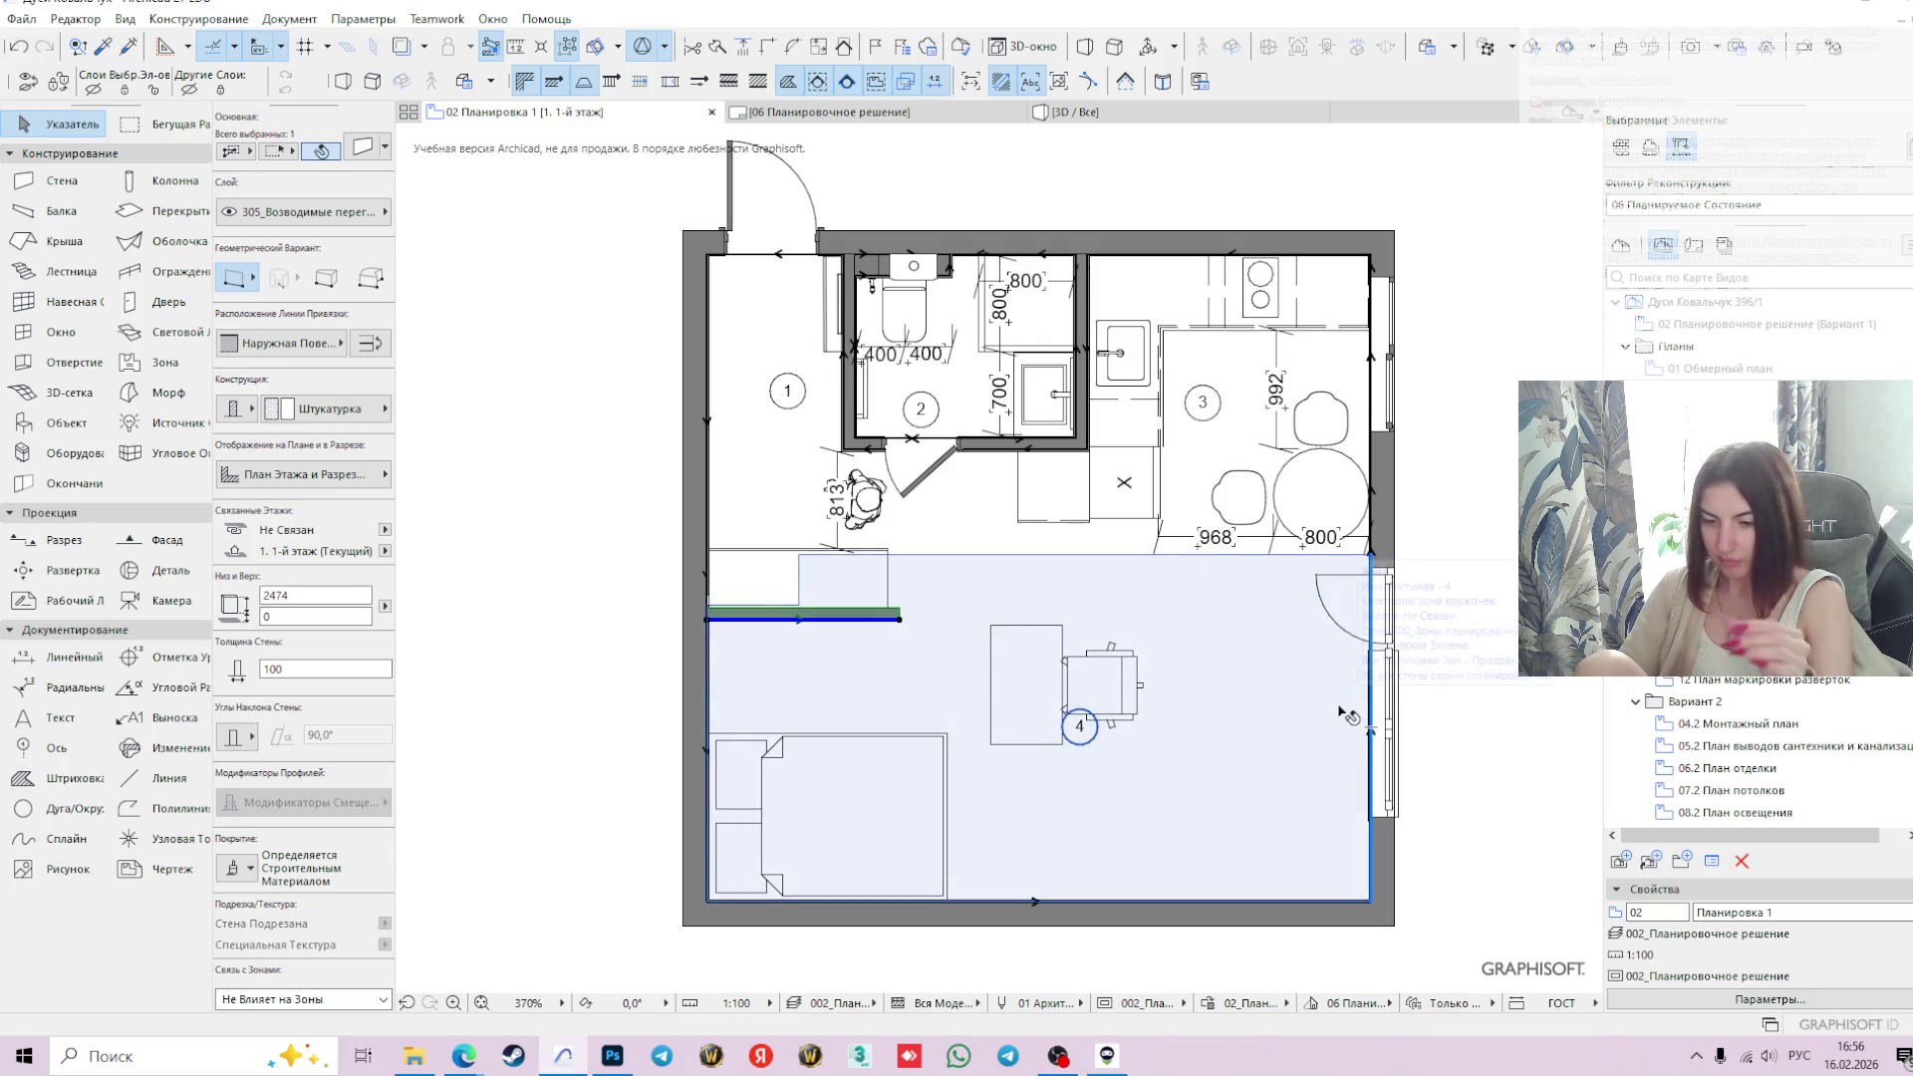
mouse_move(1345, 714)
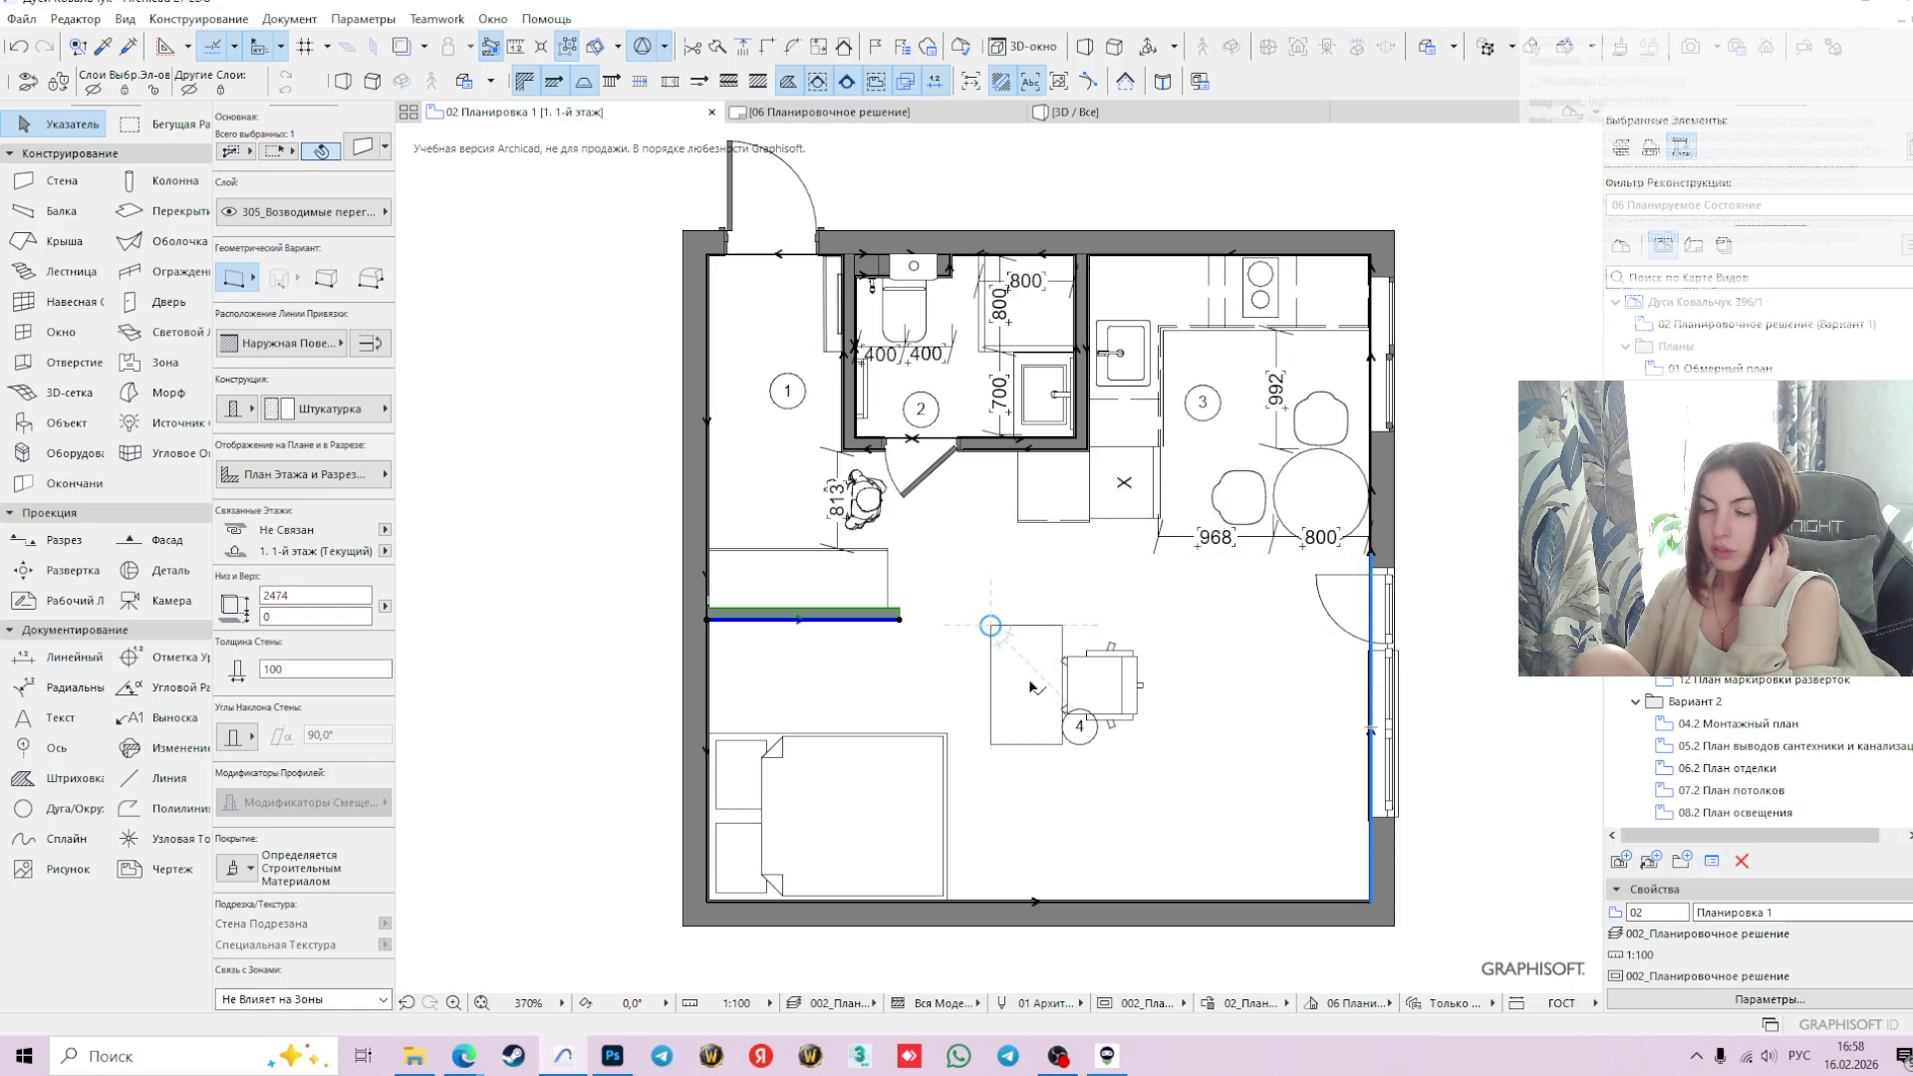
click(1405, 766)
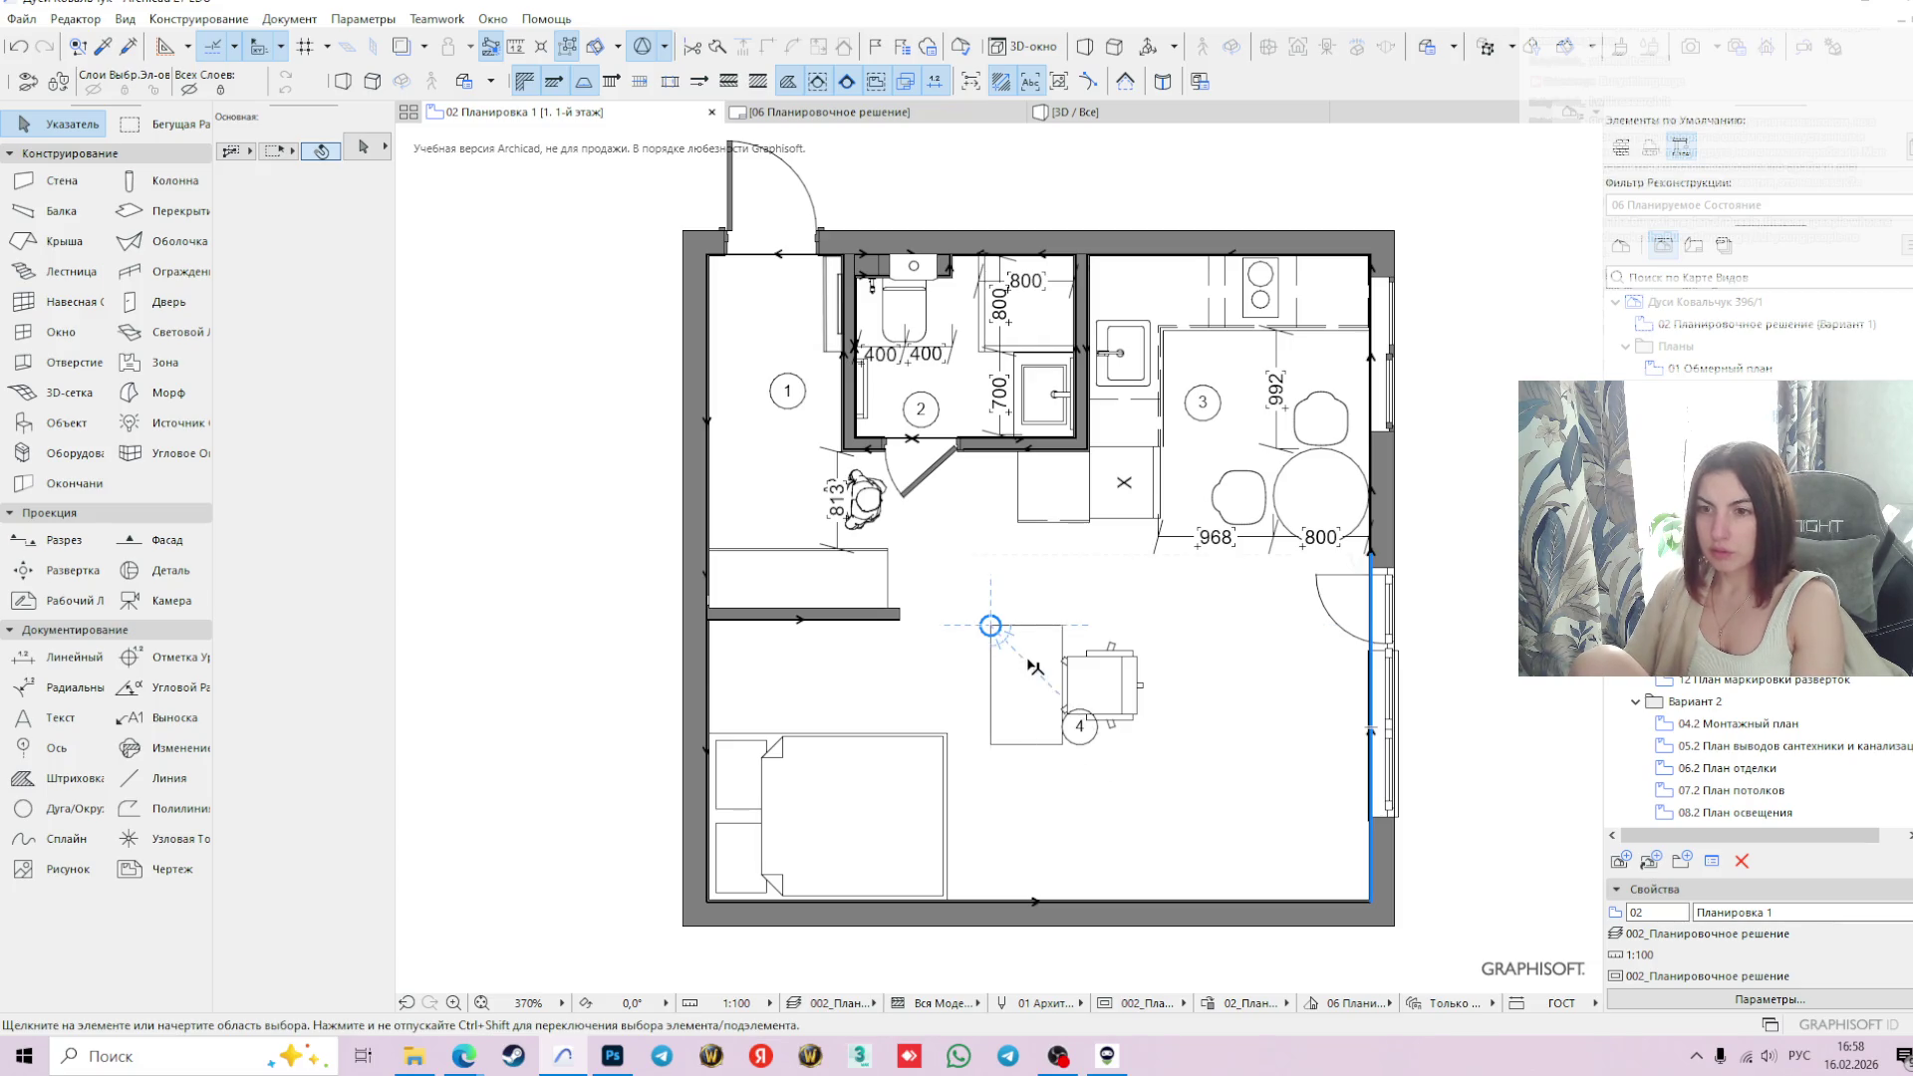
click(1029, 673)
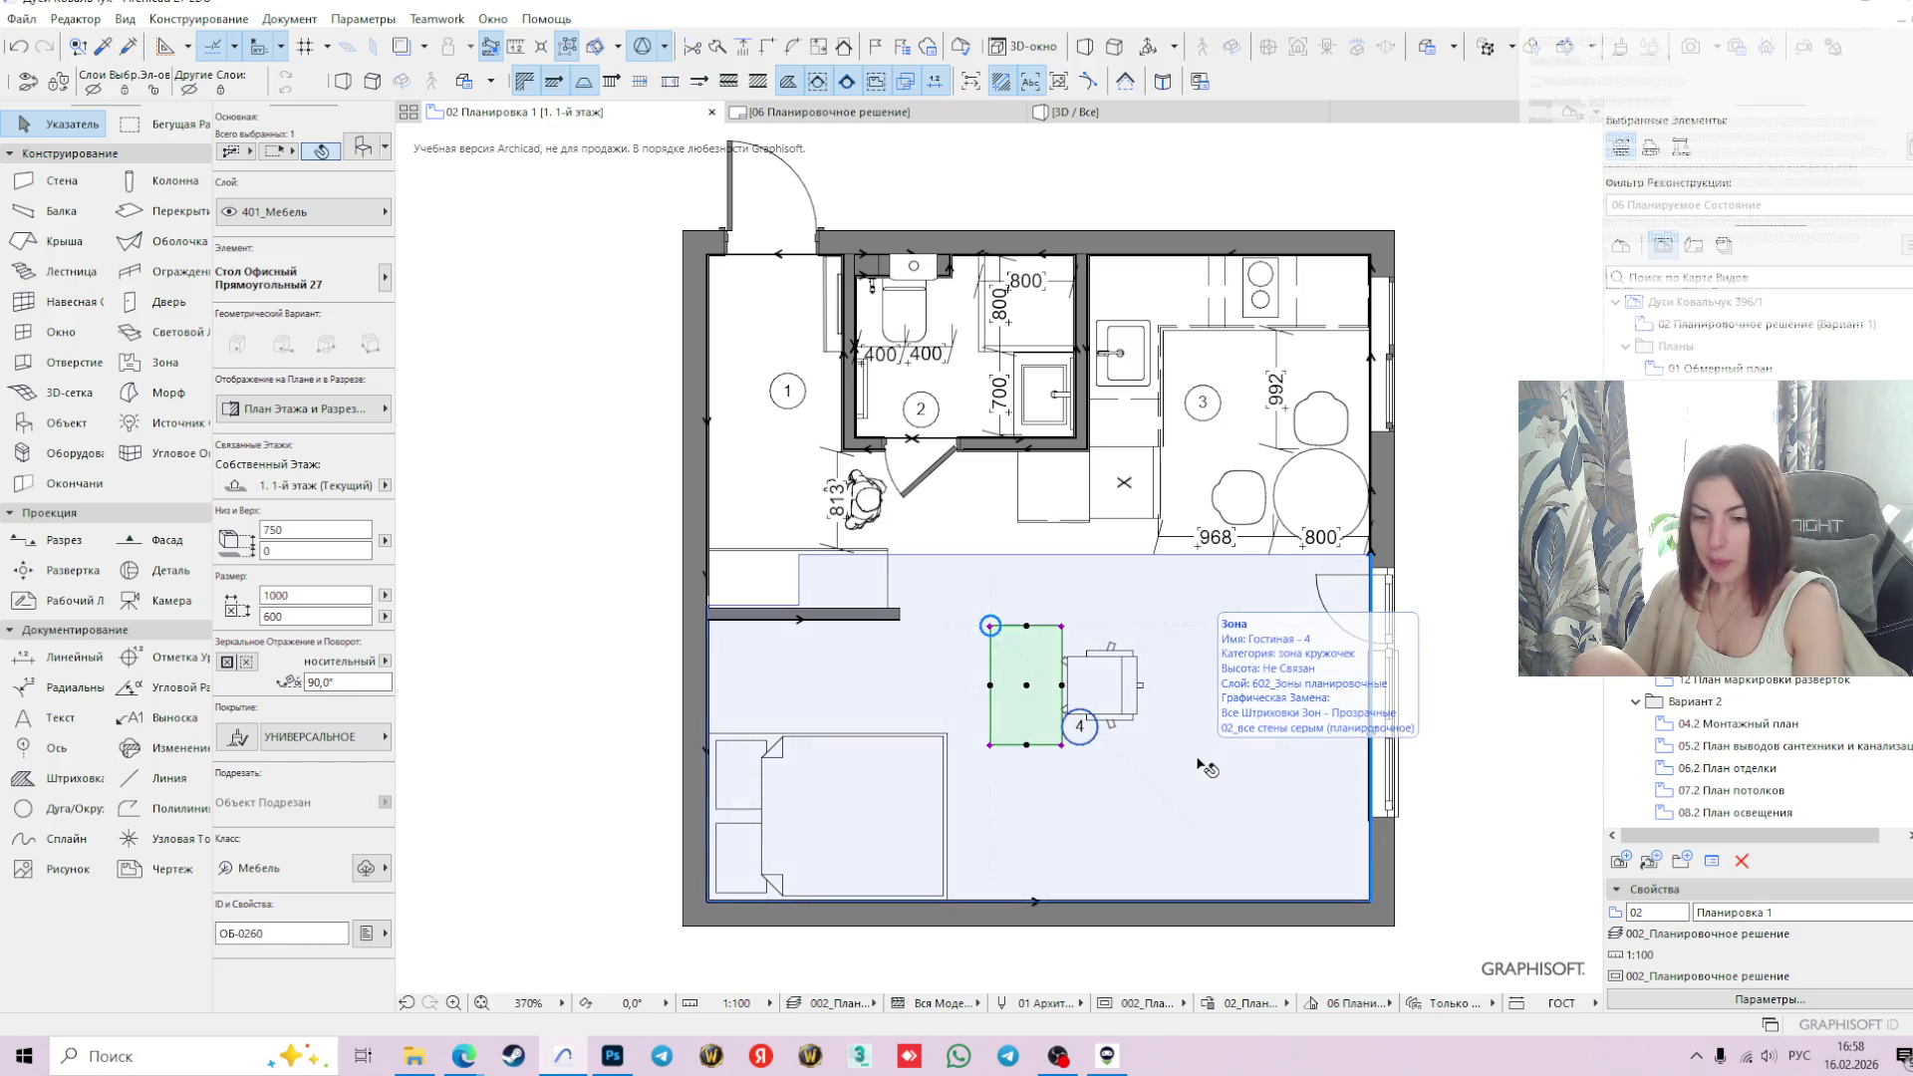
- Move the desk by its top-left corner to the left wall under the partition
drag(991, 627, 993, 630)
click(993, 630)
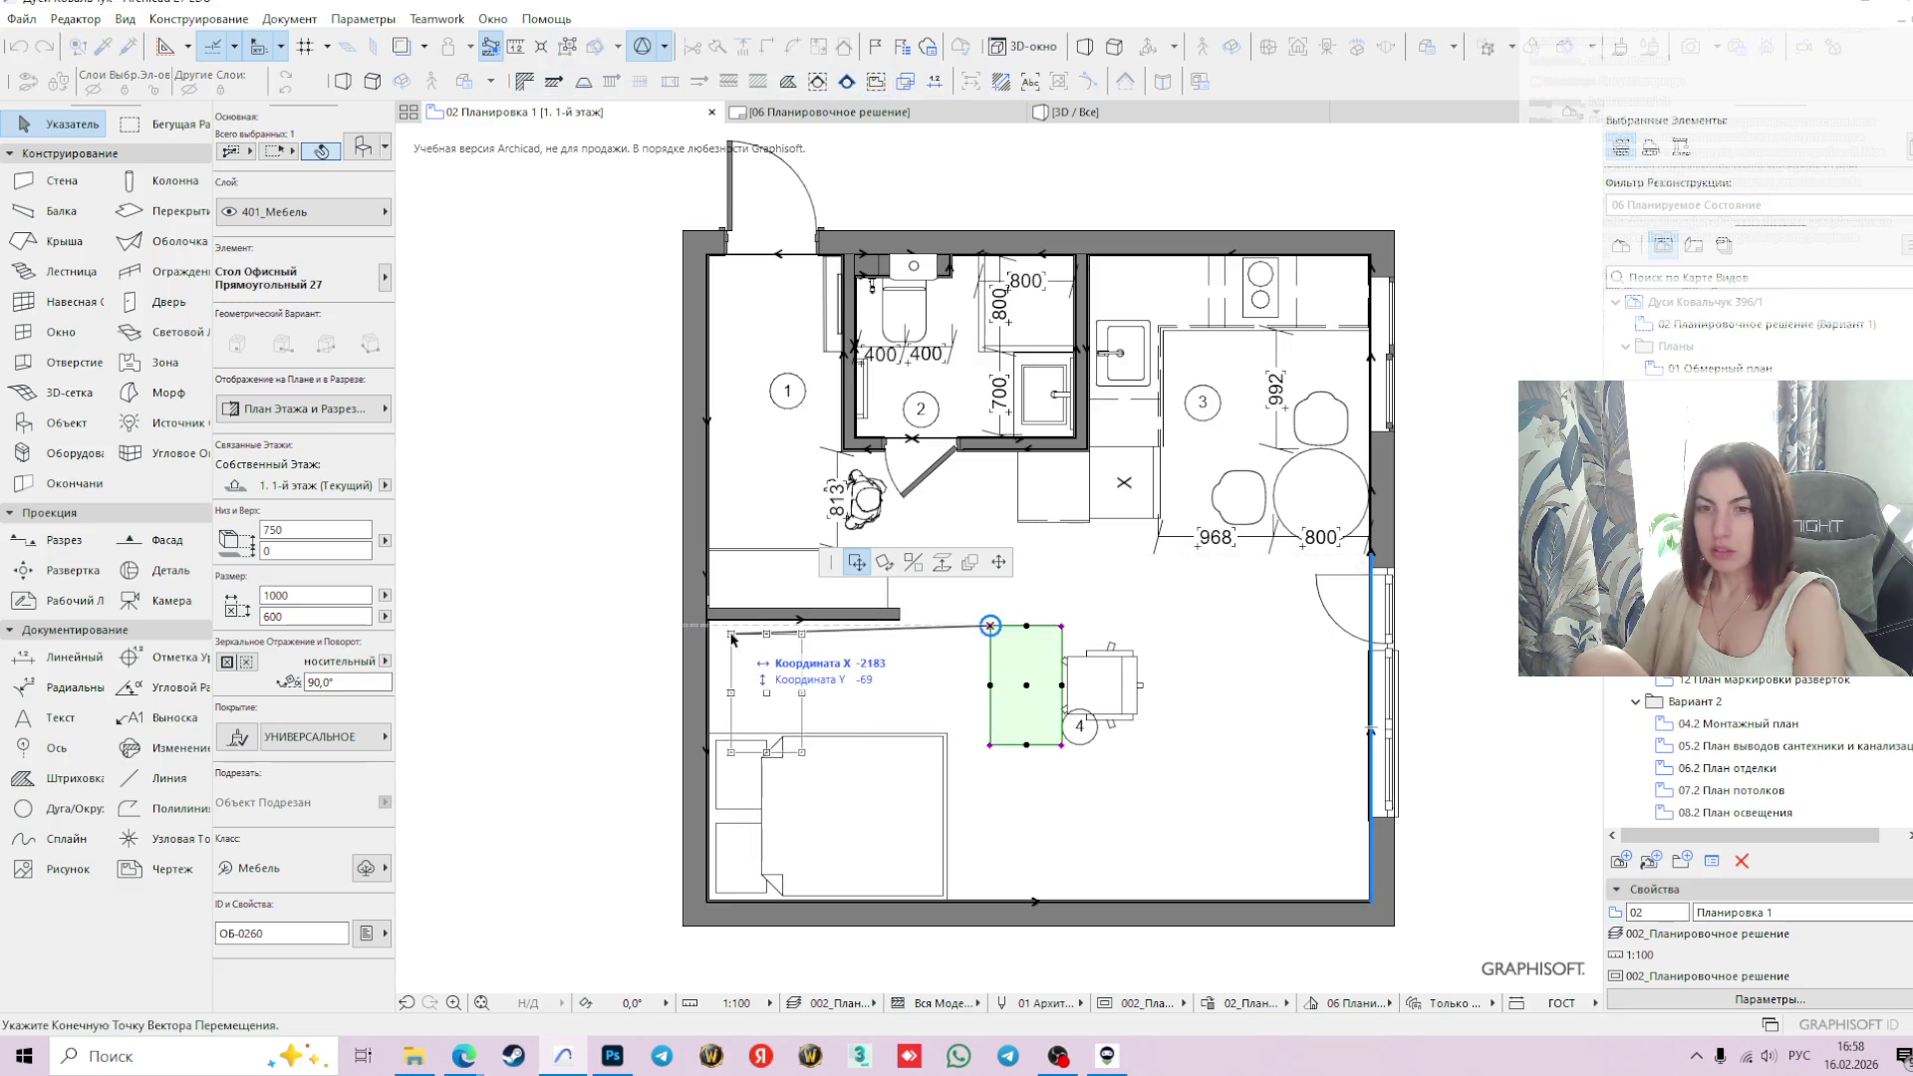
scroll(705, 628, up, 3)
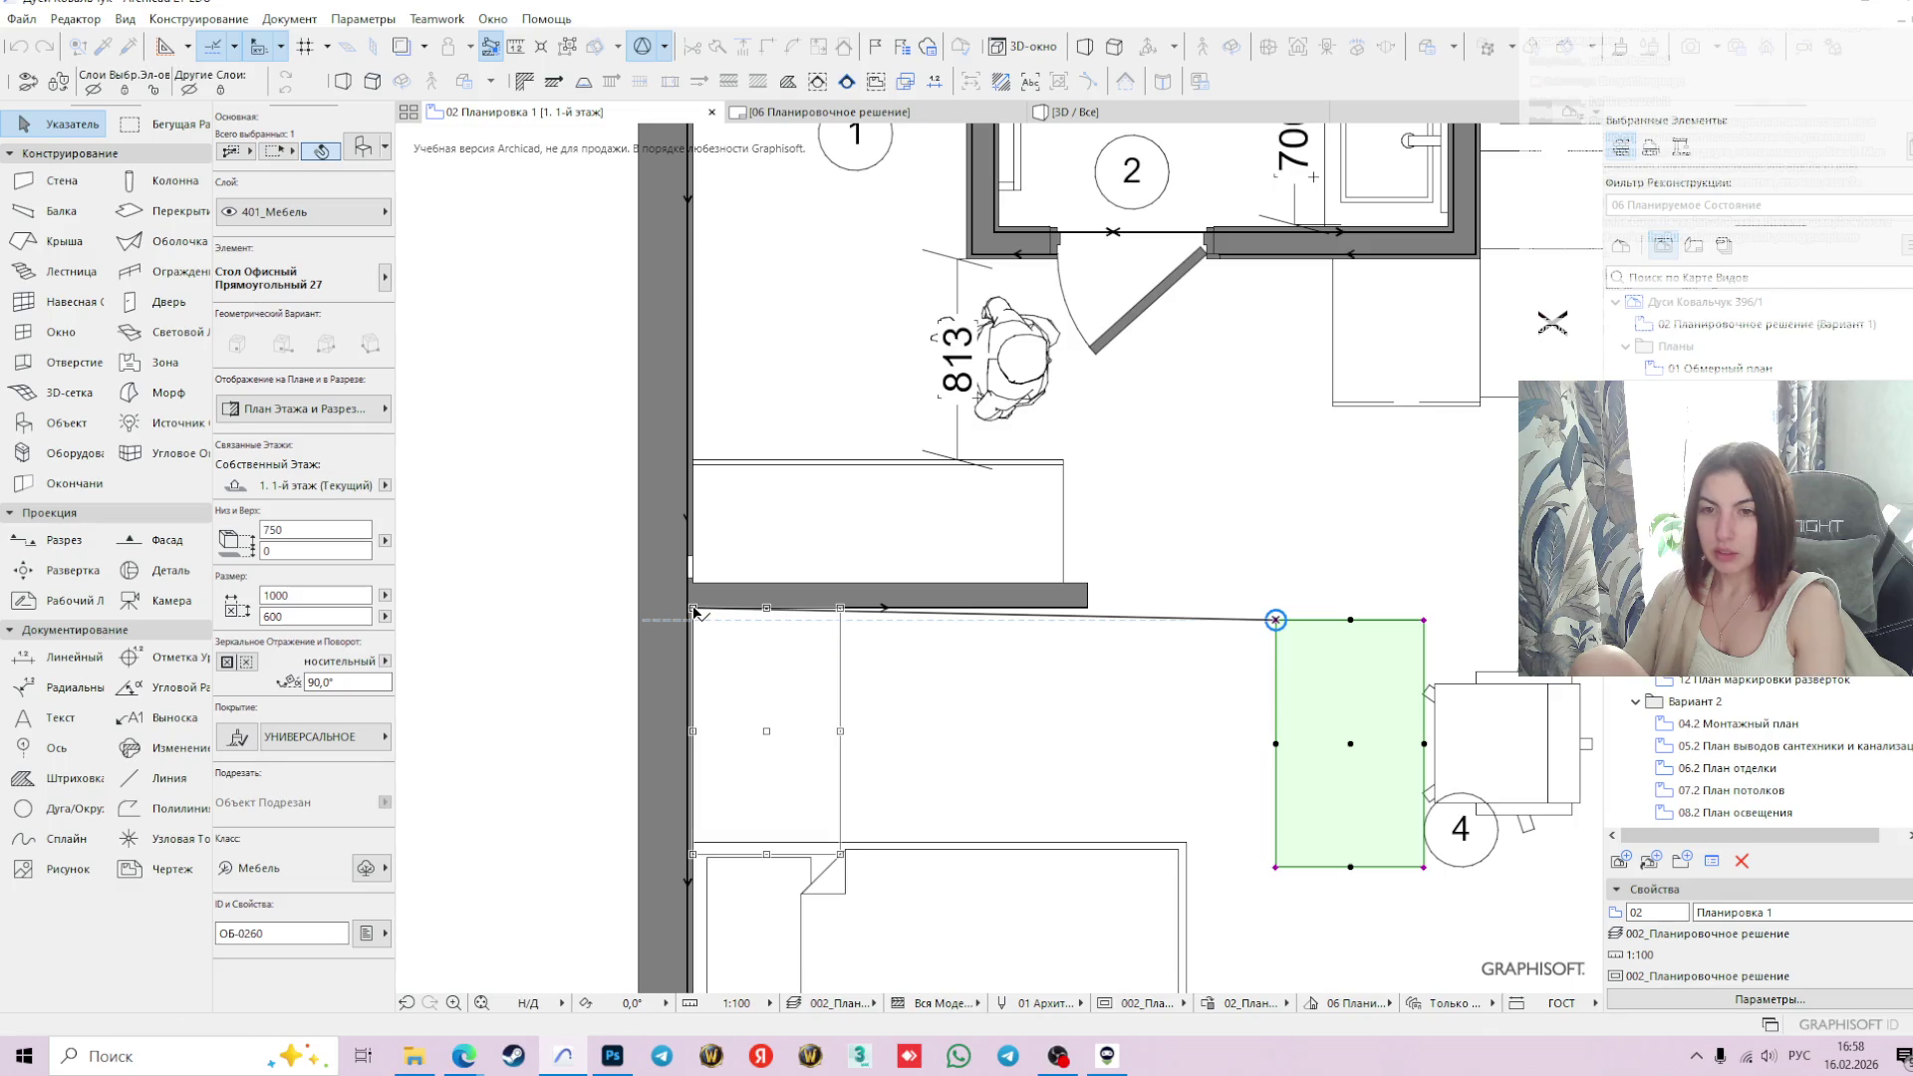
click(694, 612)
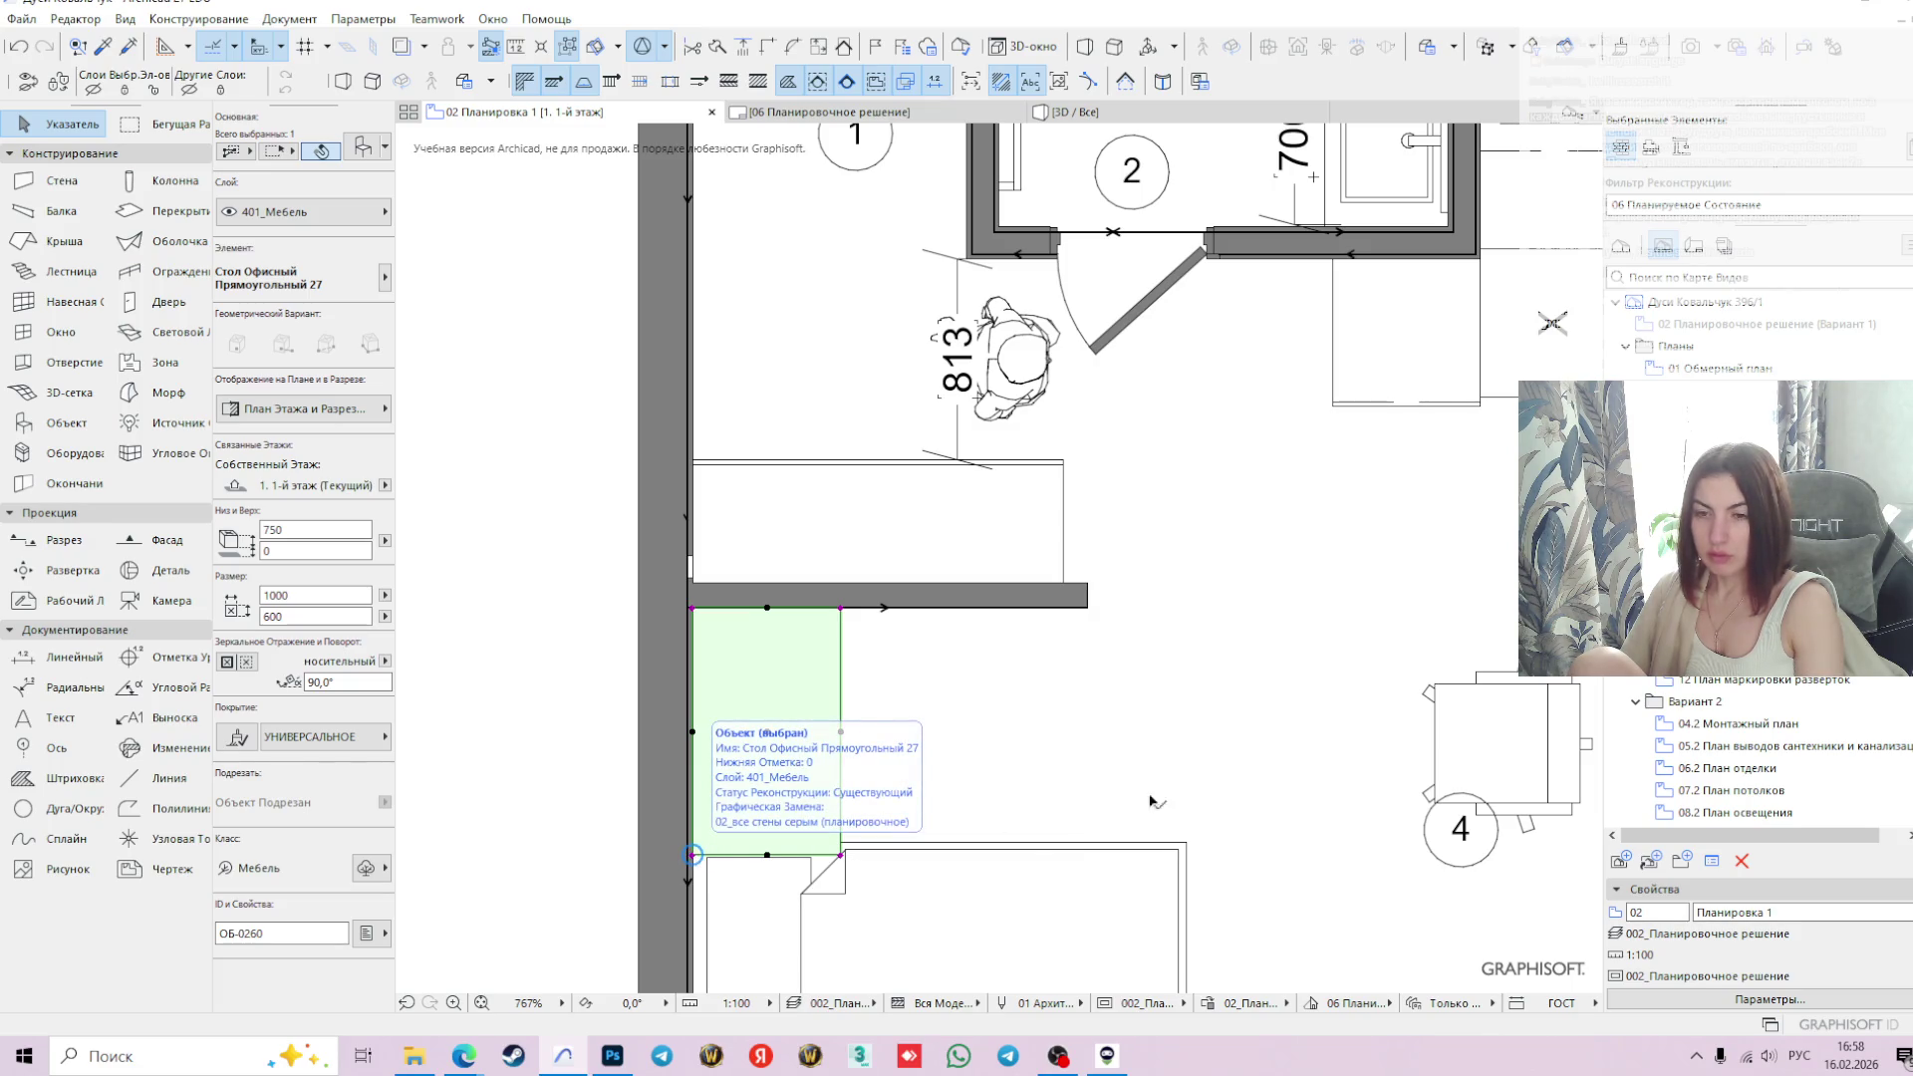
- Select the office chair, the moved desk and the double bed to check their positions
click(1509, 770)
scroll(1522, 770, down, 3)
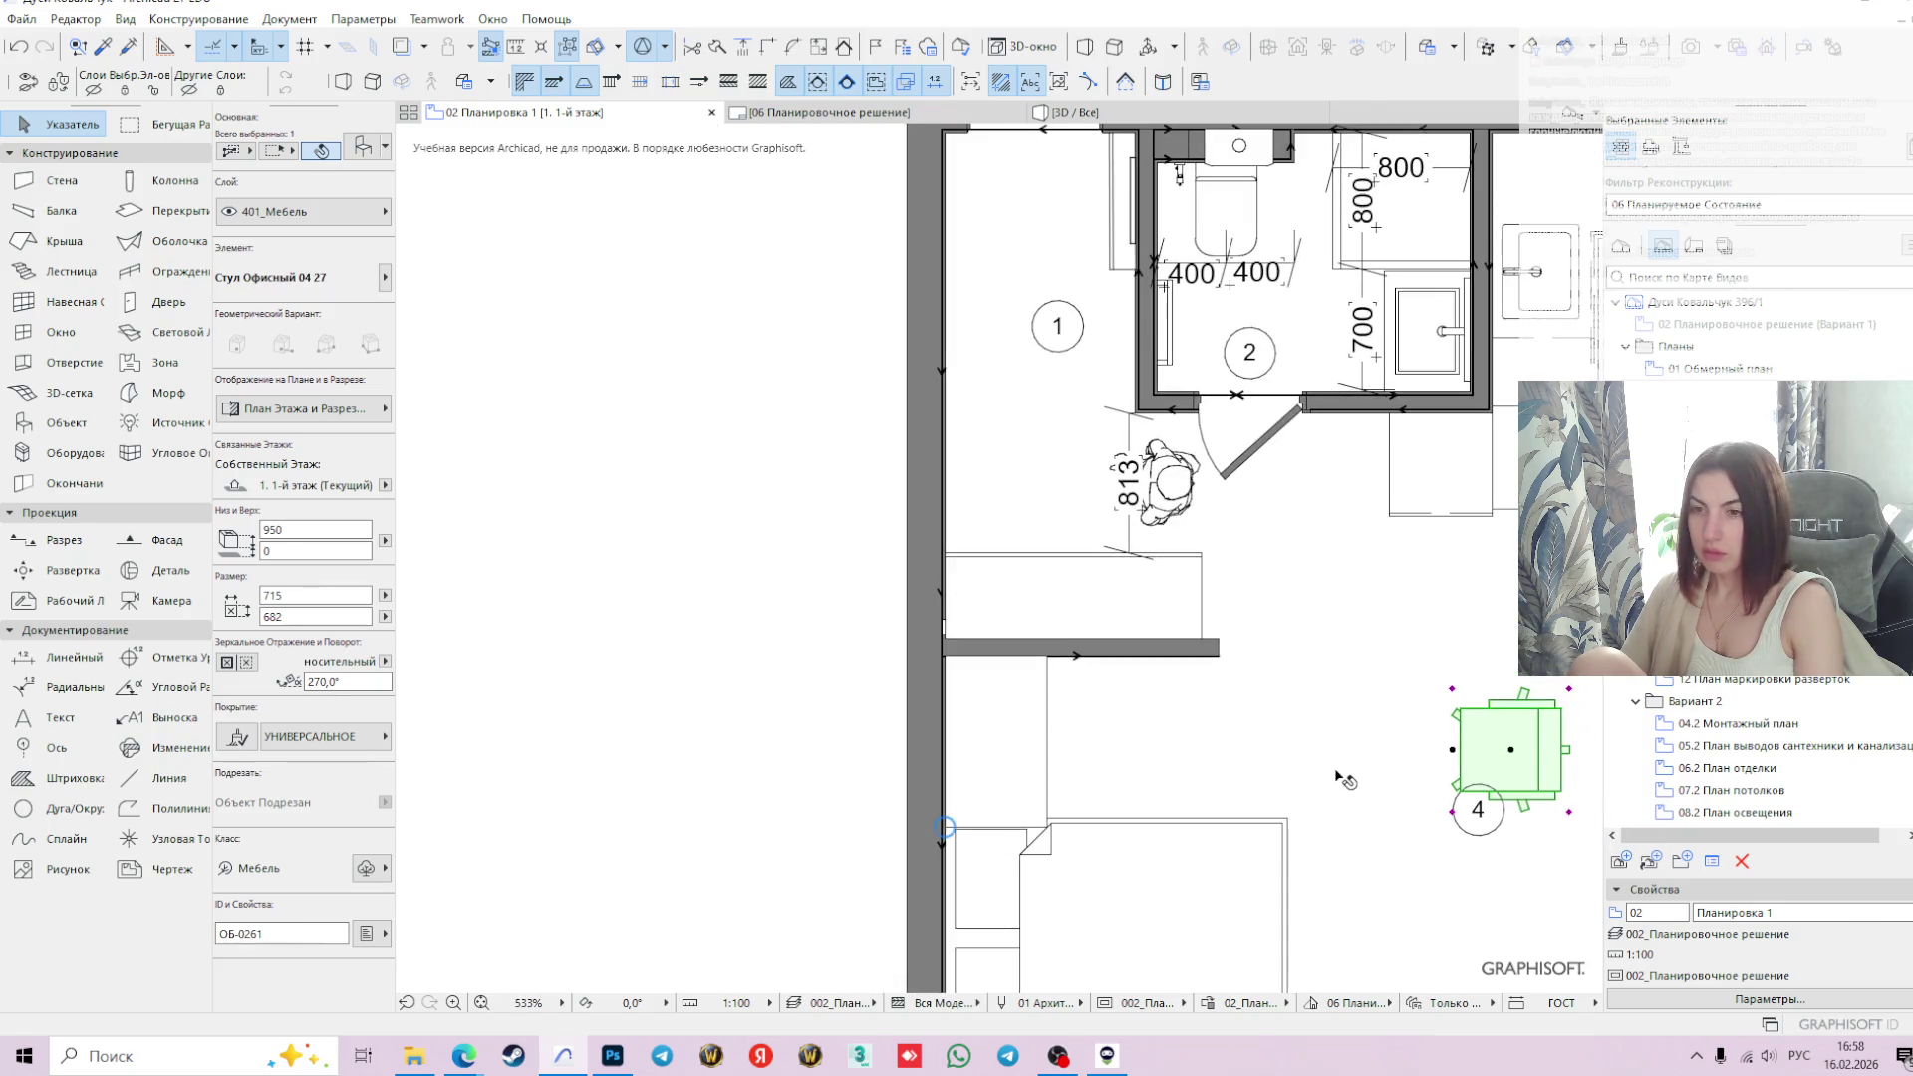
click(814, 632)
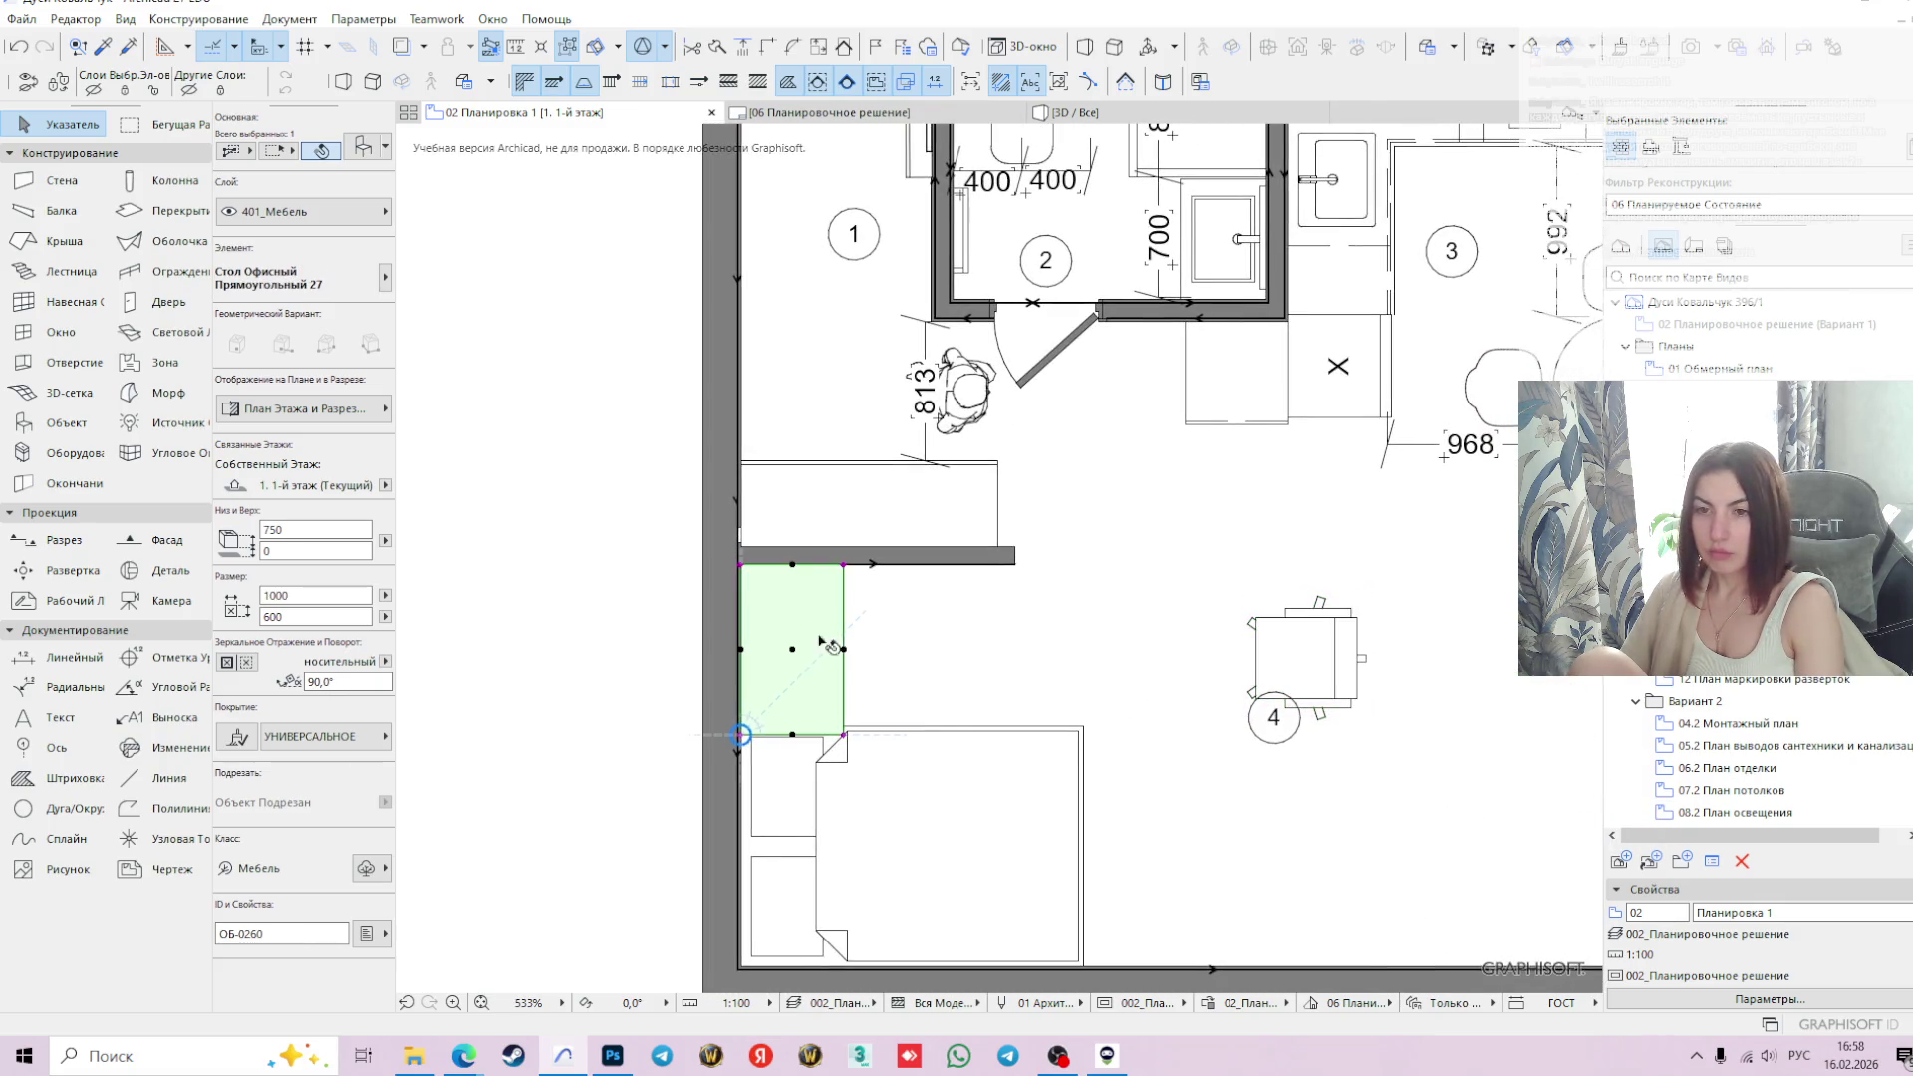
click(863, 807)
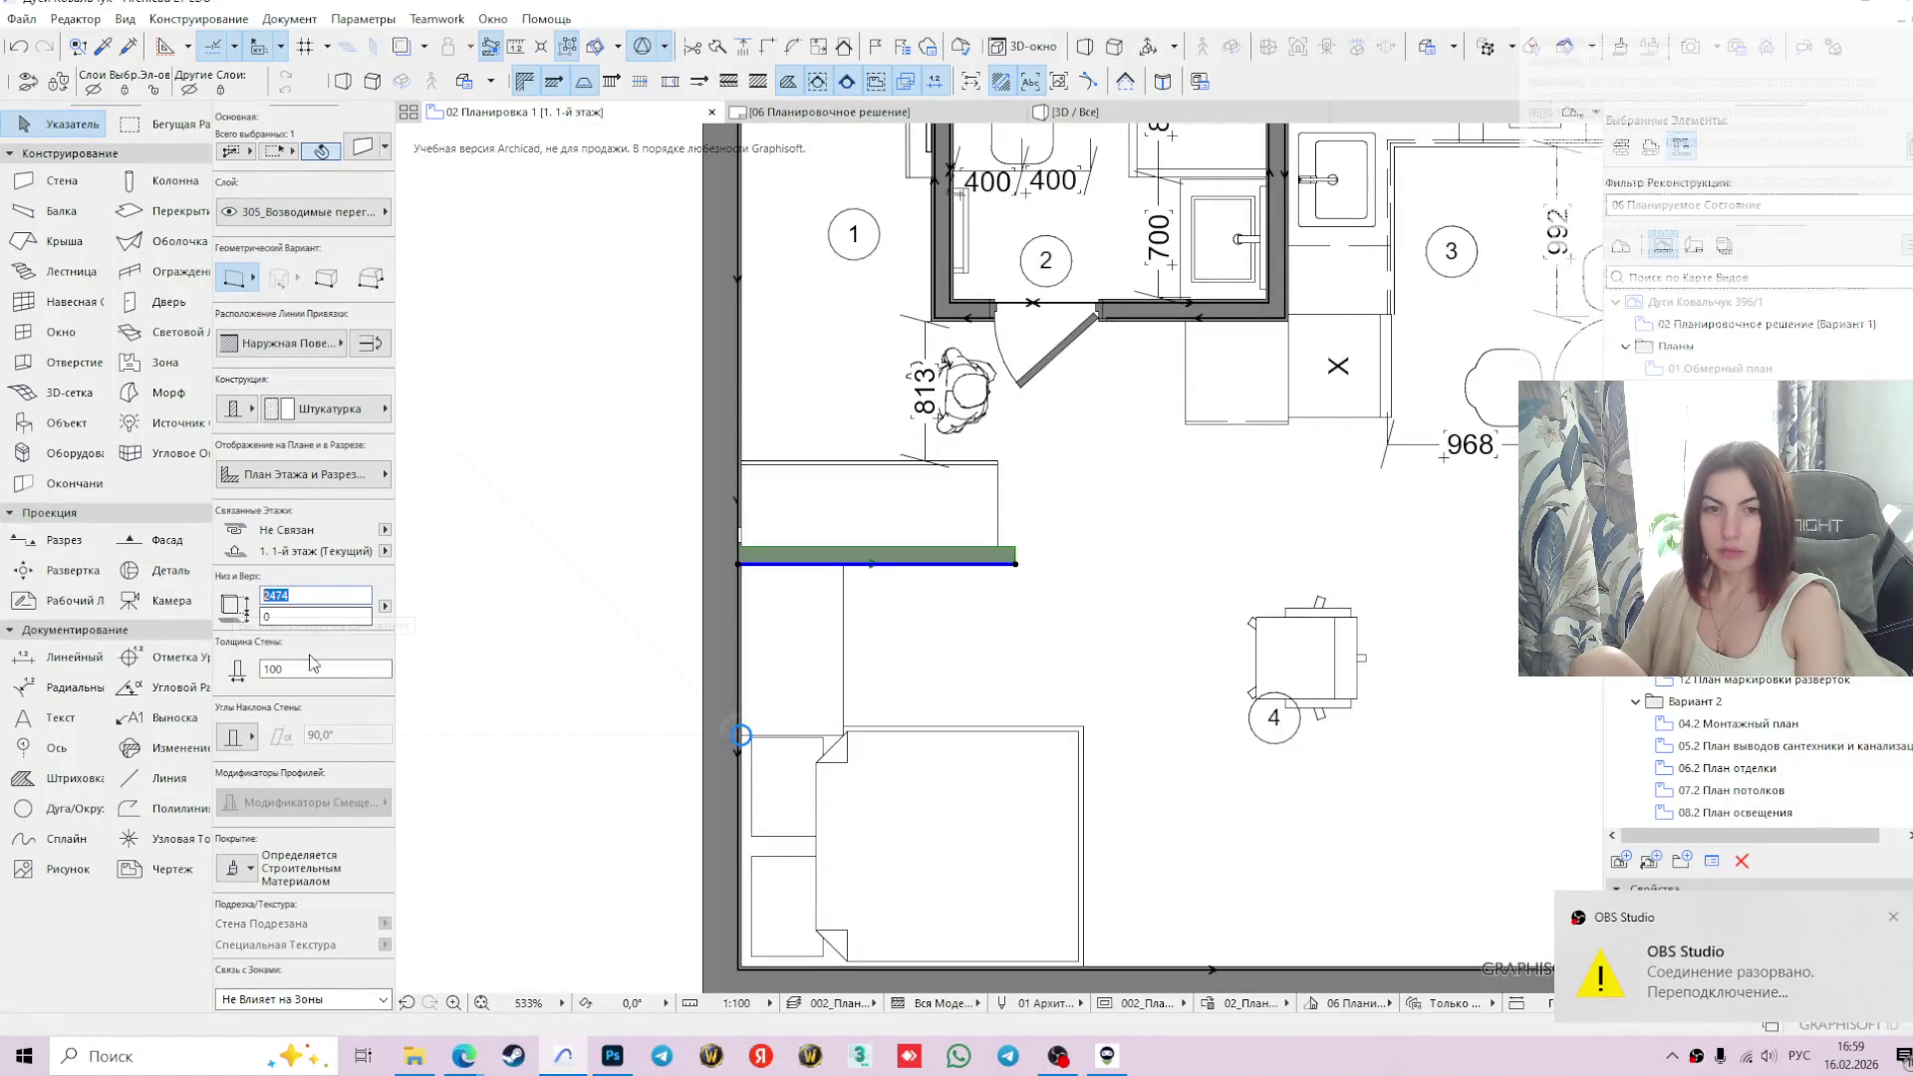
- Change the partition wall thickness to 70
click(308, 669)
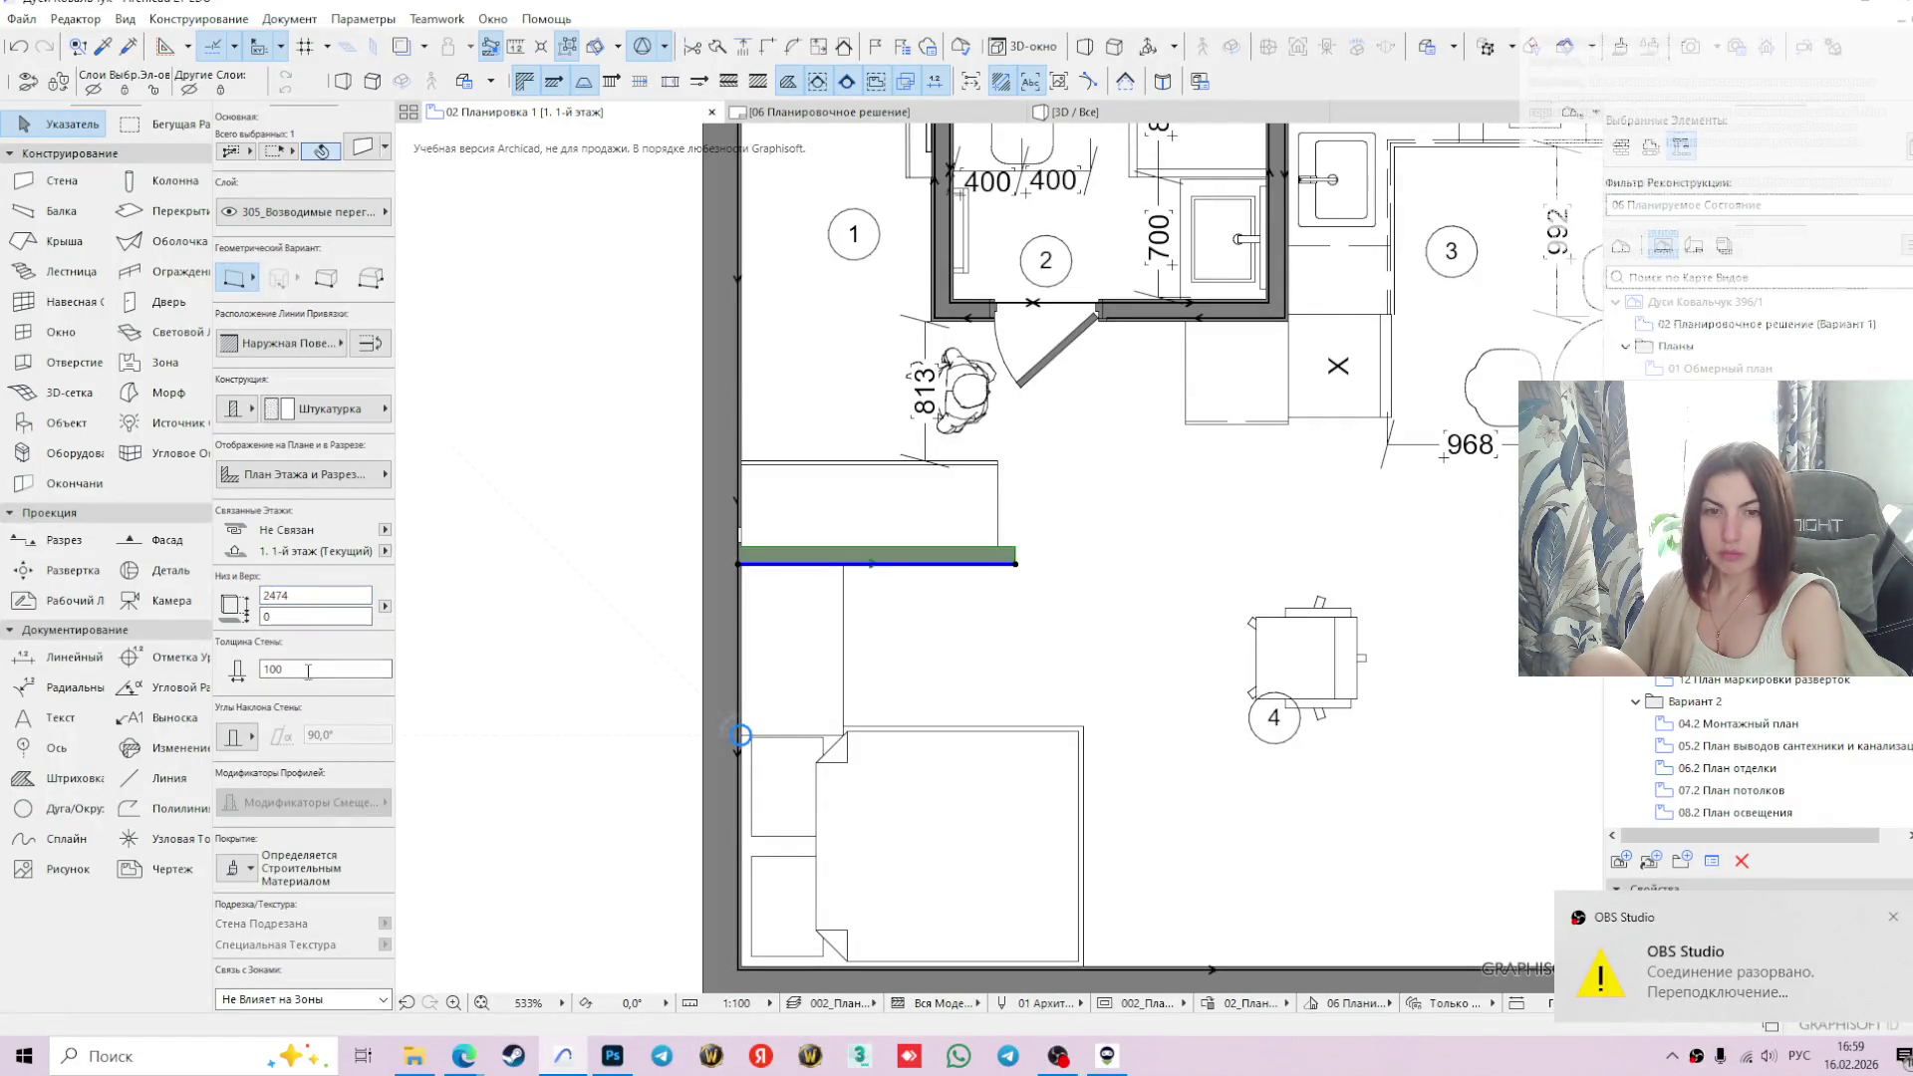
text(70)
key(Return)
scroll(797, 548, up, 3)
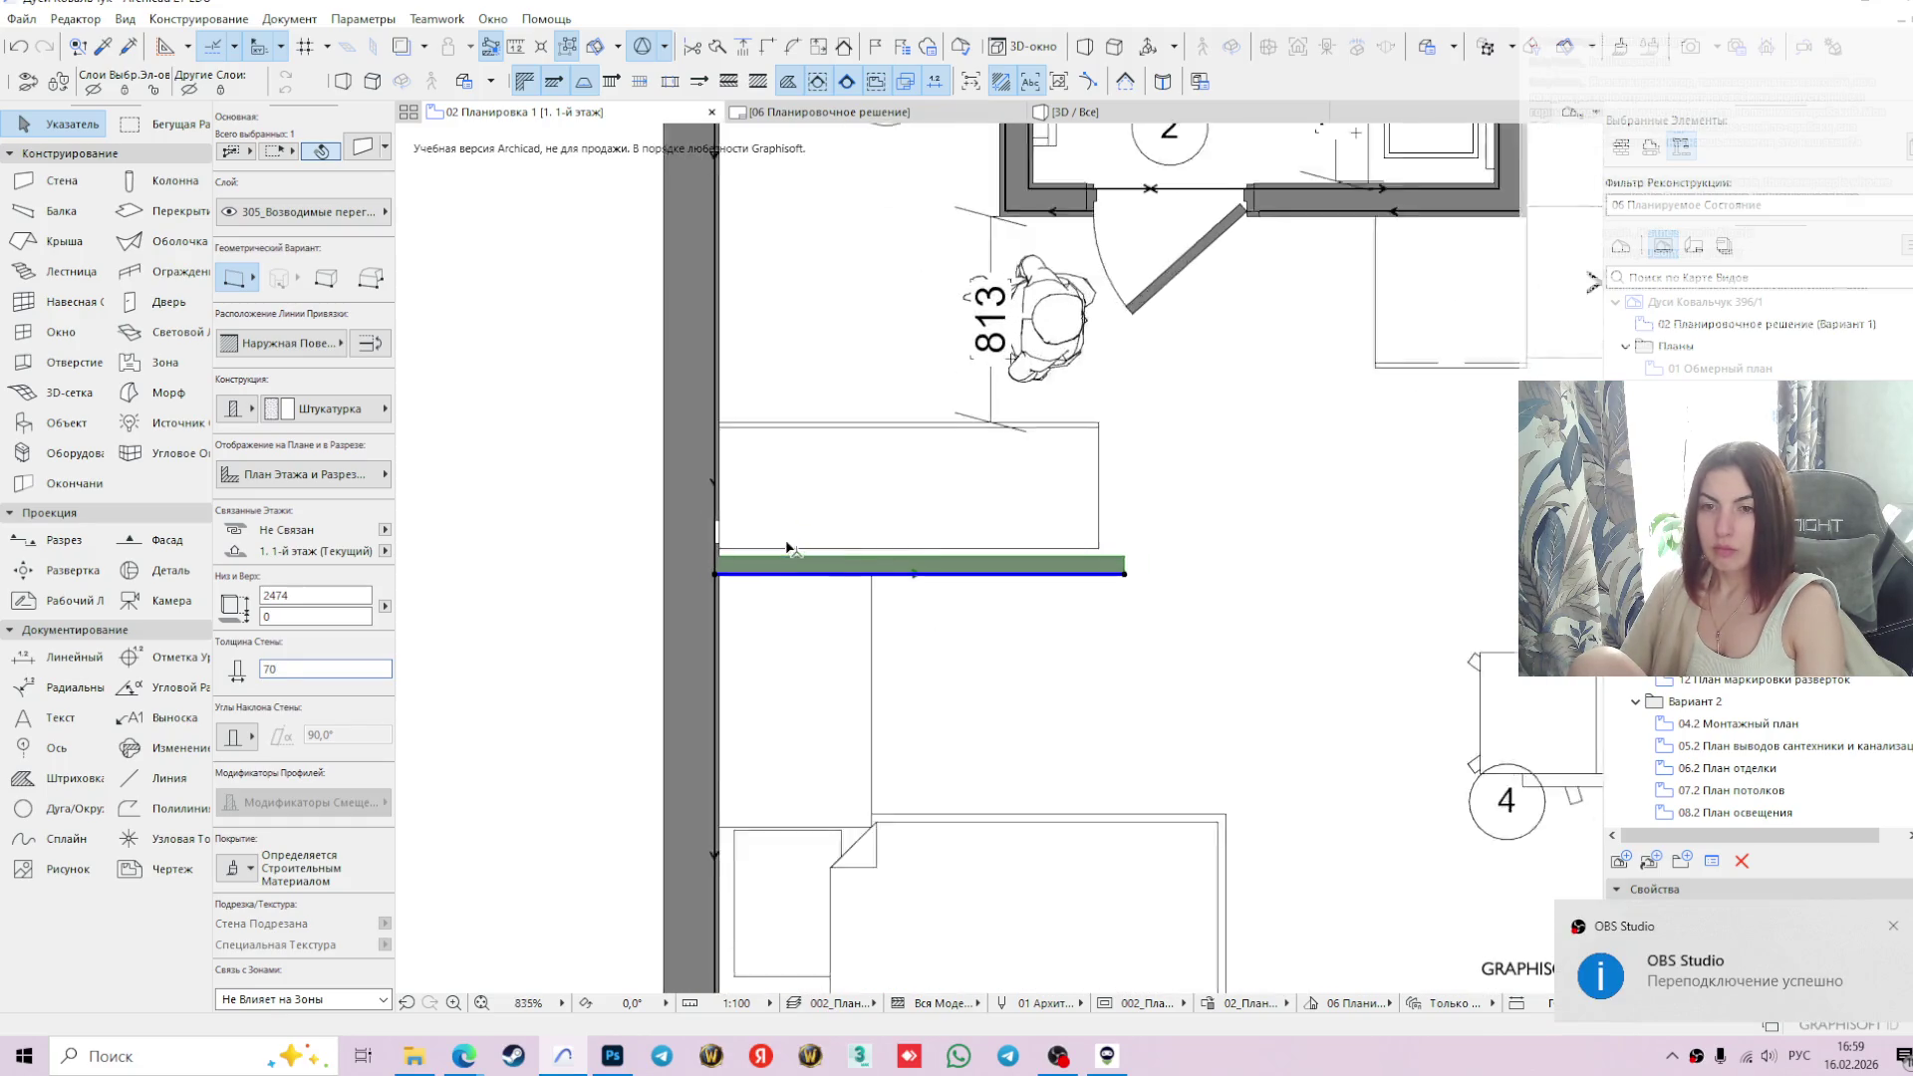
scroll(710, 568, up, 1)
click(707, 565)
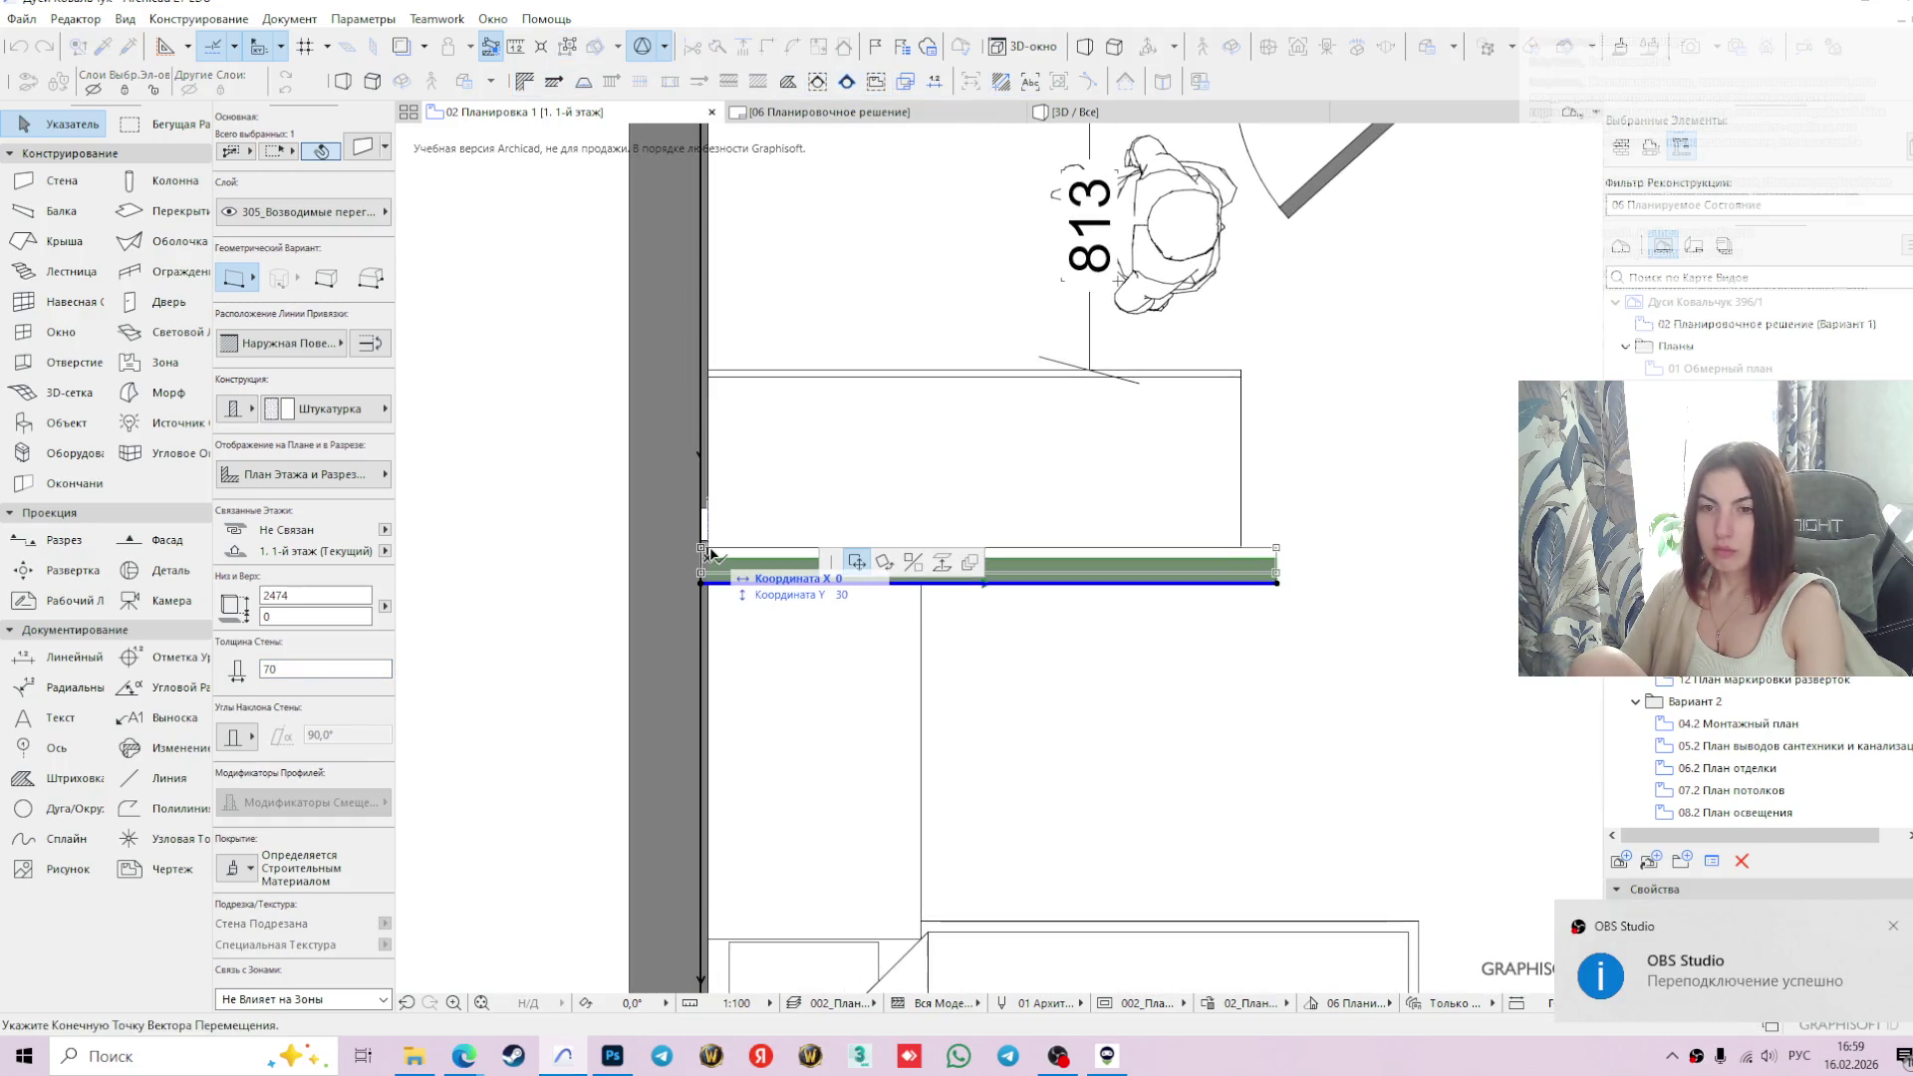
- Shorten the office desk to a length of 900
scroll(606, 598, down, 1)
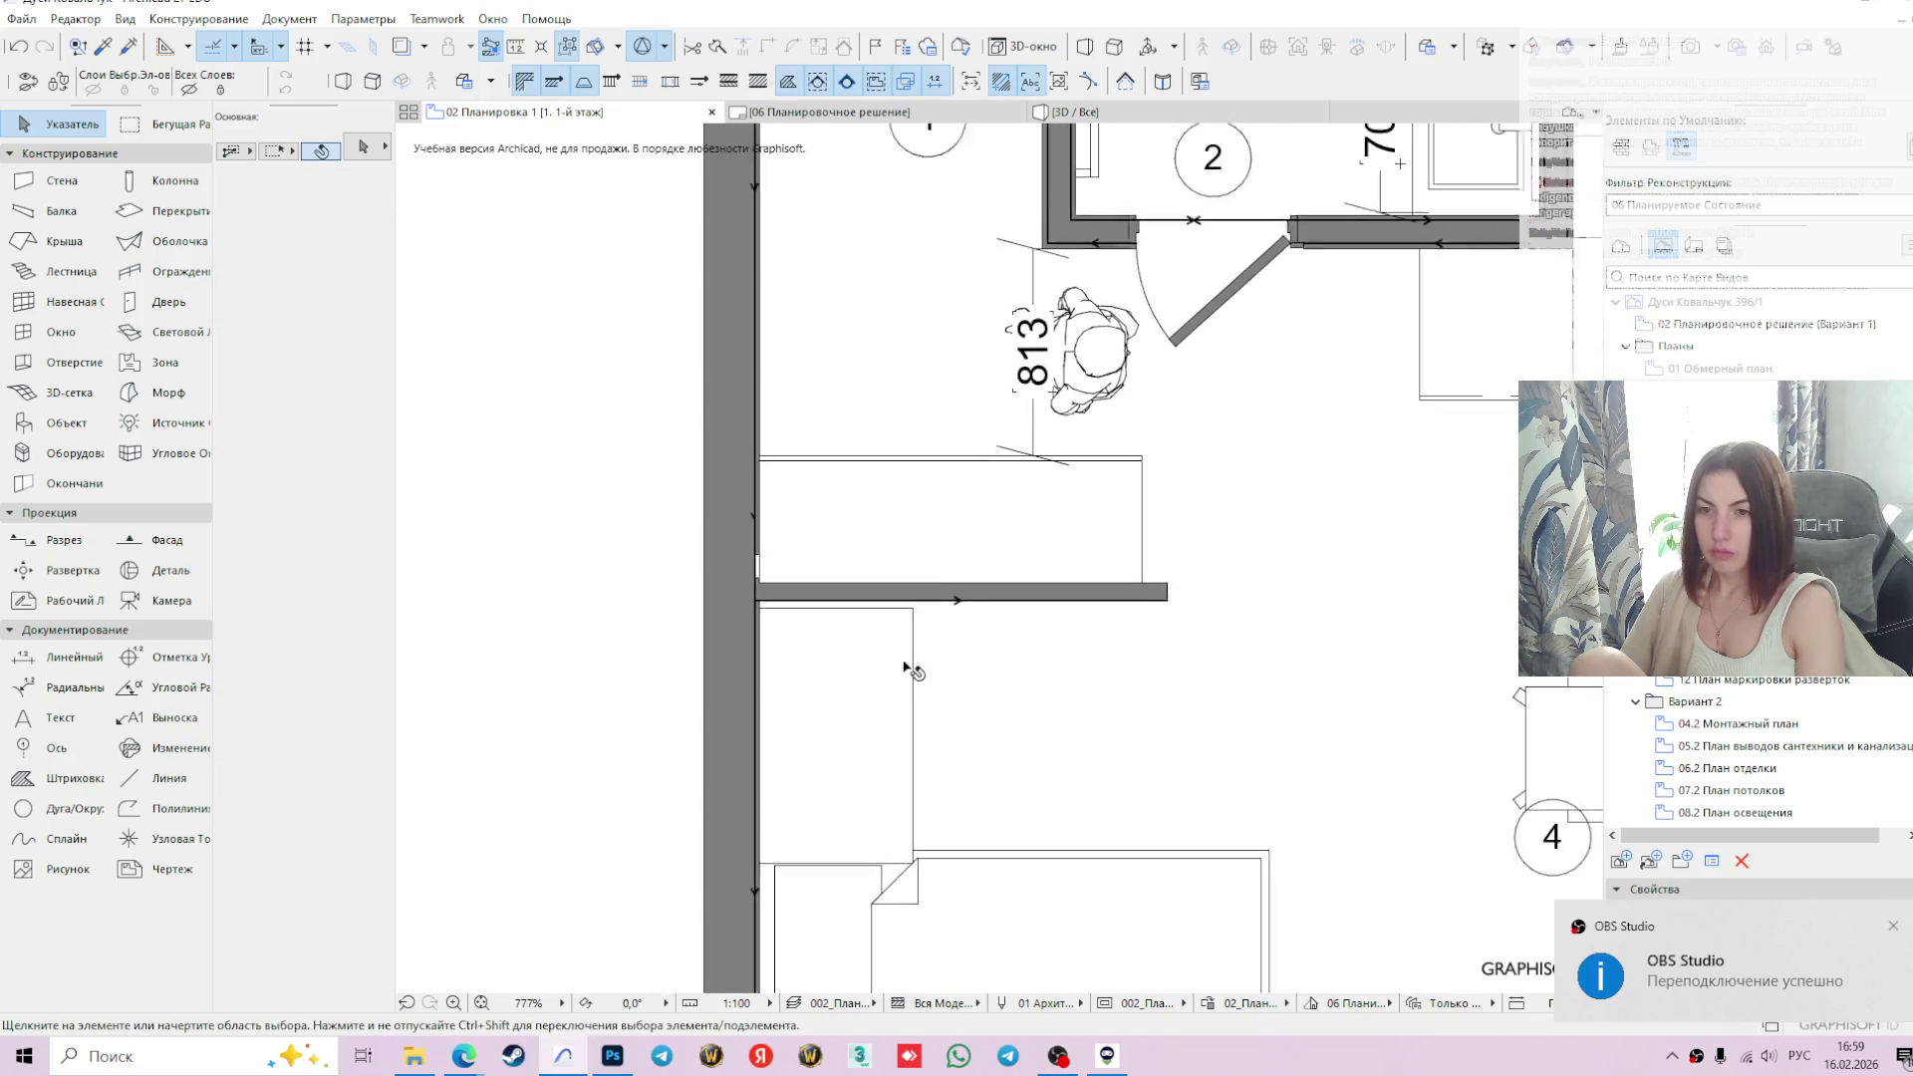
click(852, 682)
scroll(797, 603, up, 3)
click(752, 618)
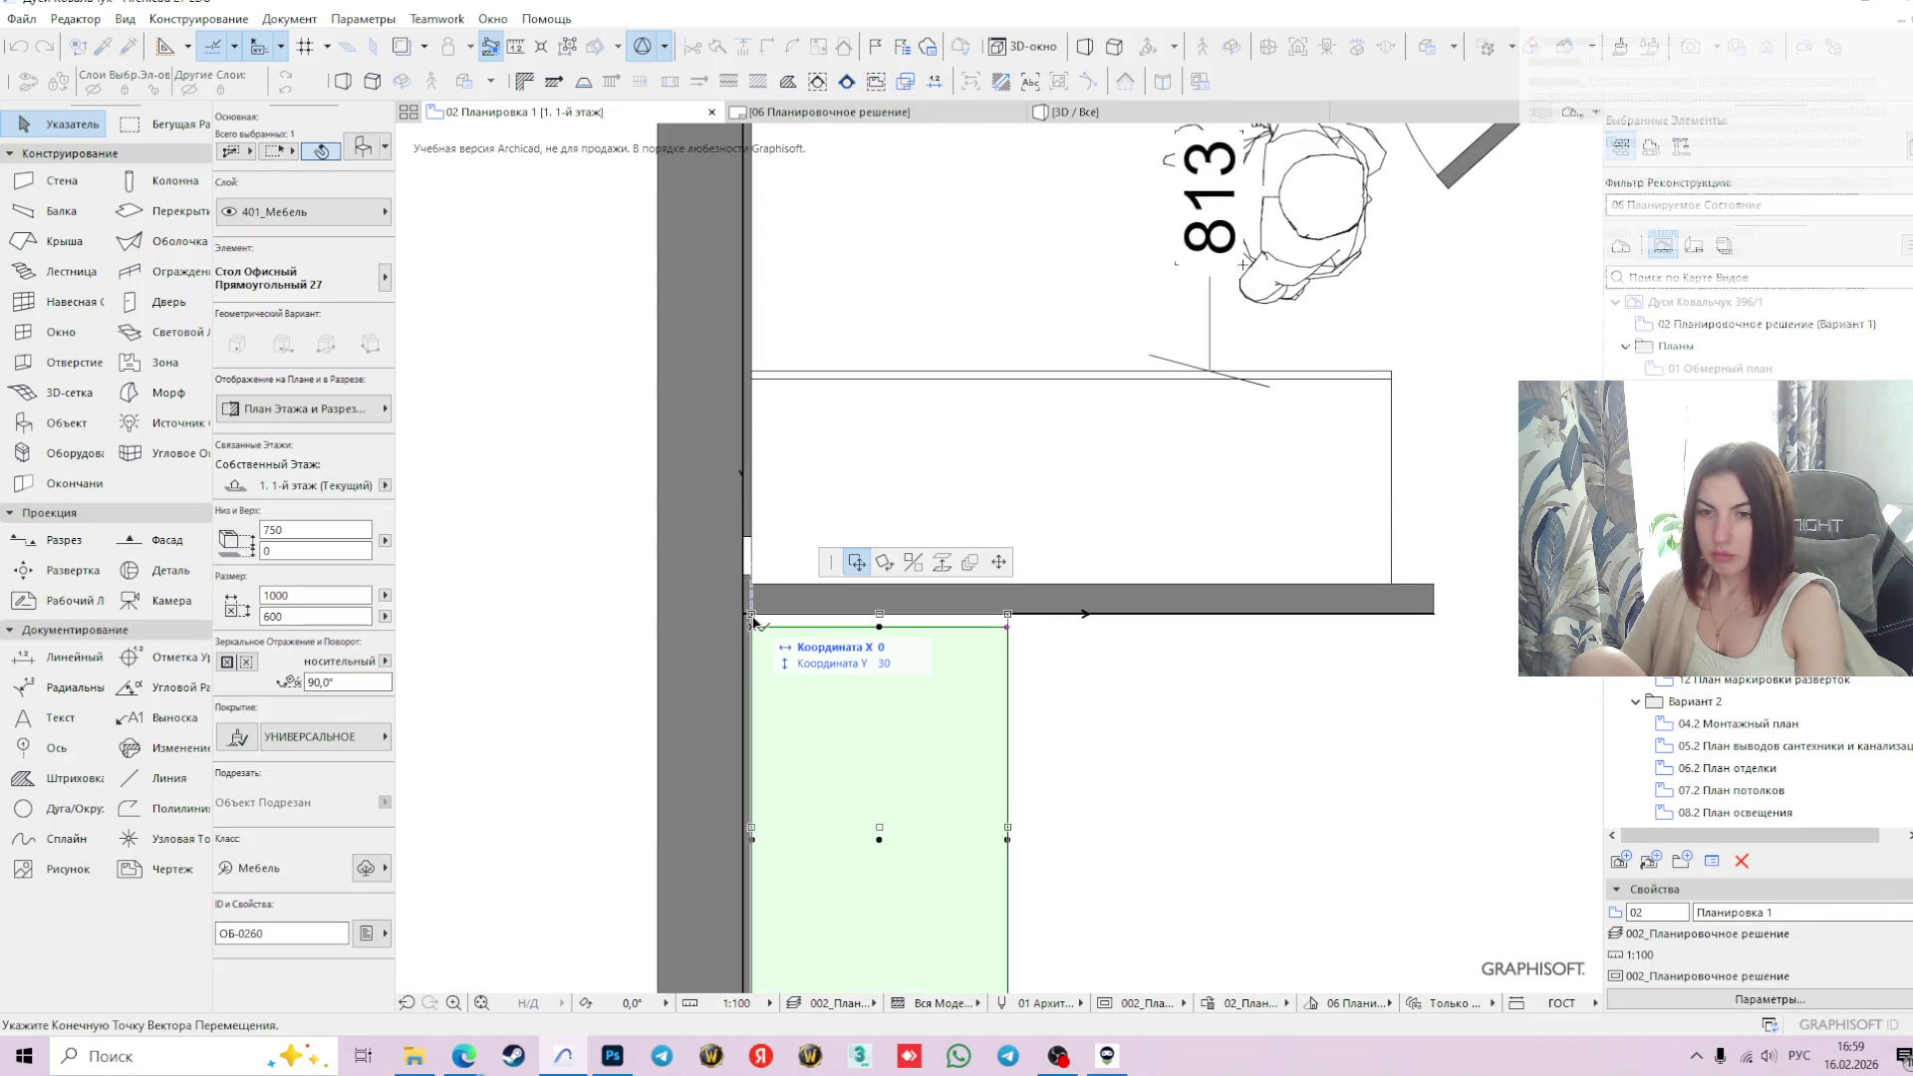
scroll(1068, 675, down, 3)
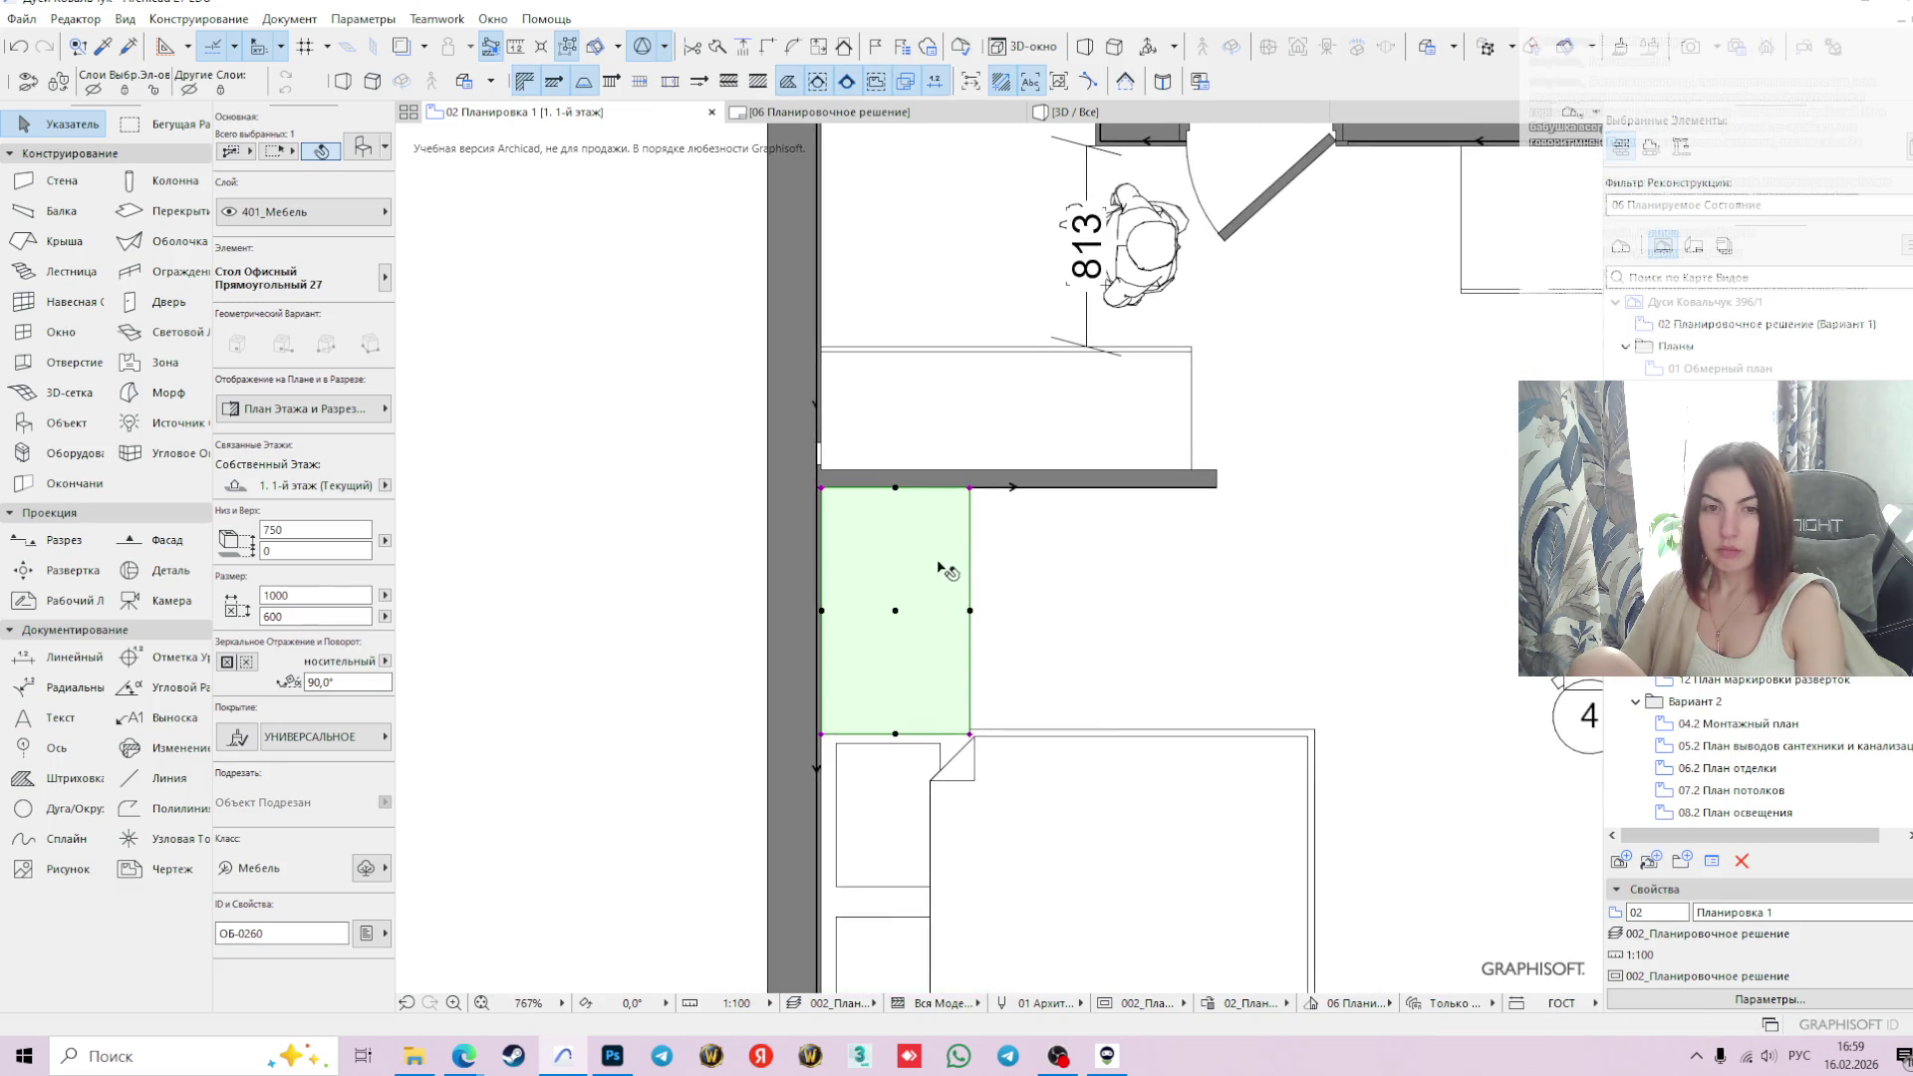
text(900)
key(Return)
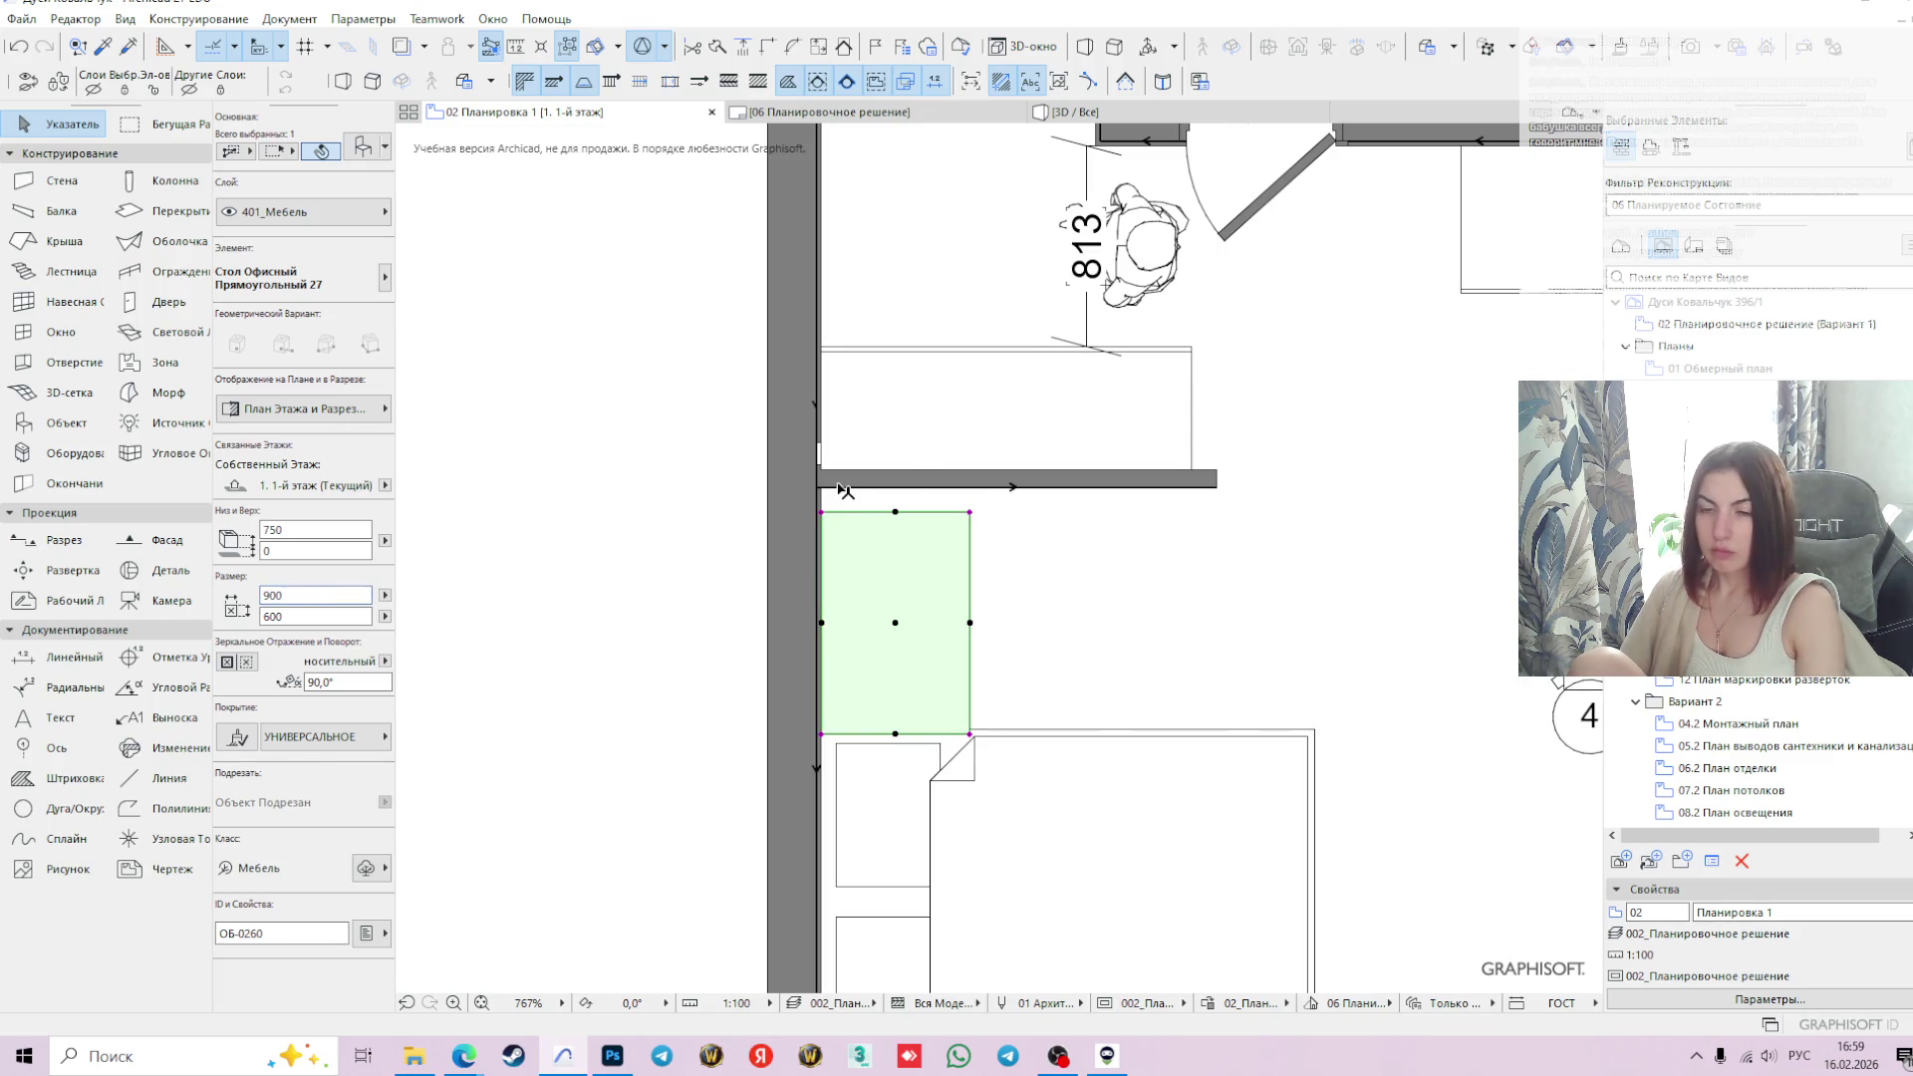
- Move the desk up flush against the underside of the partition wall
scroll(844, 490, up, 2)
click(810, 490)
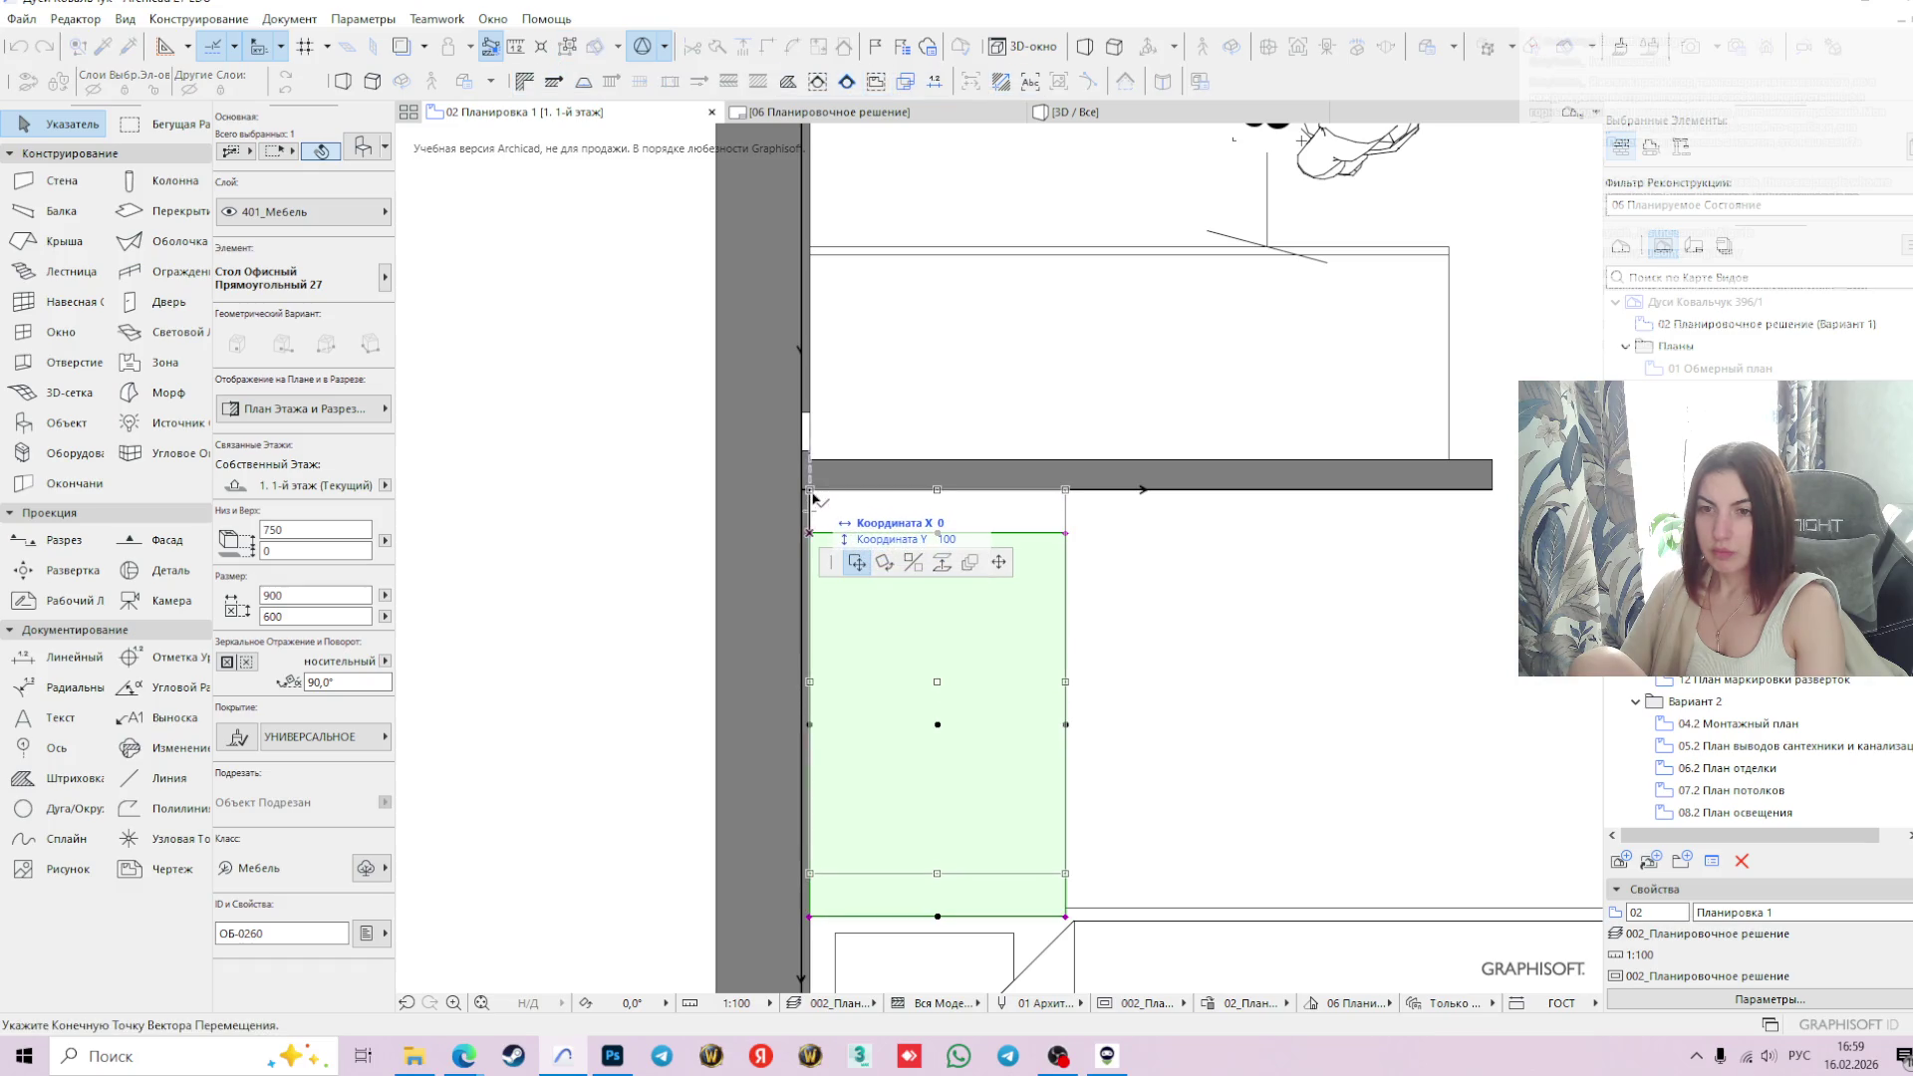
click(813, 493)
scroll(1164, 608, down, 3)
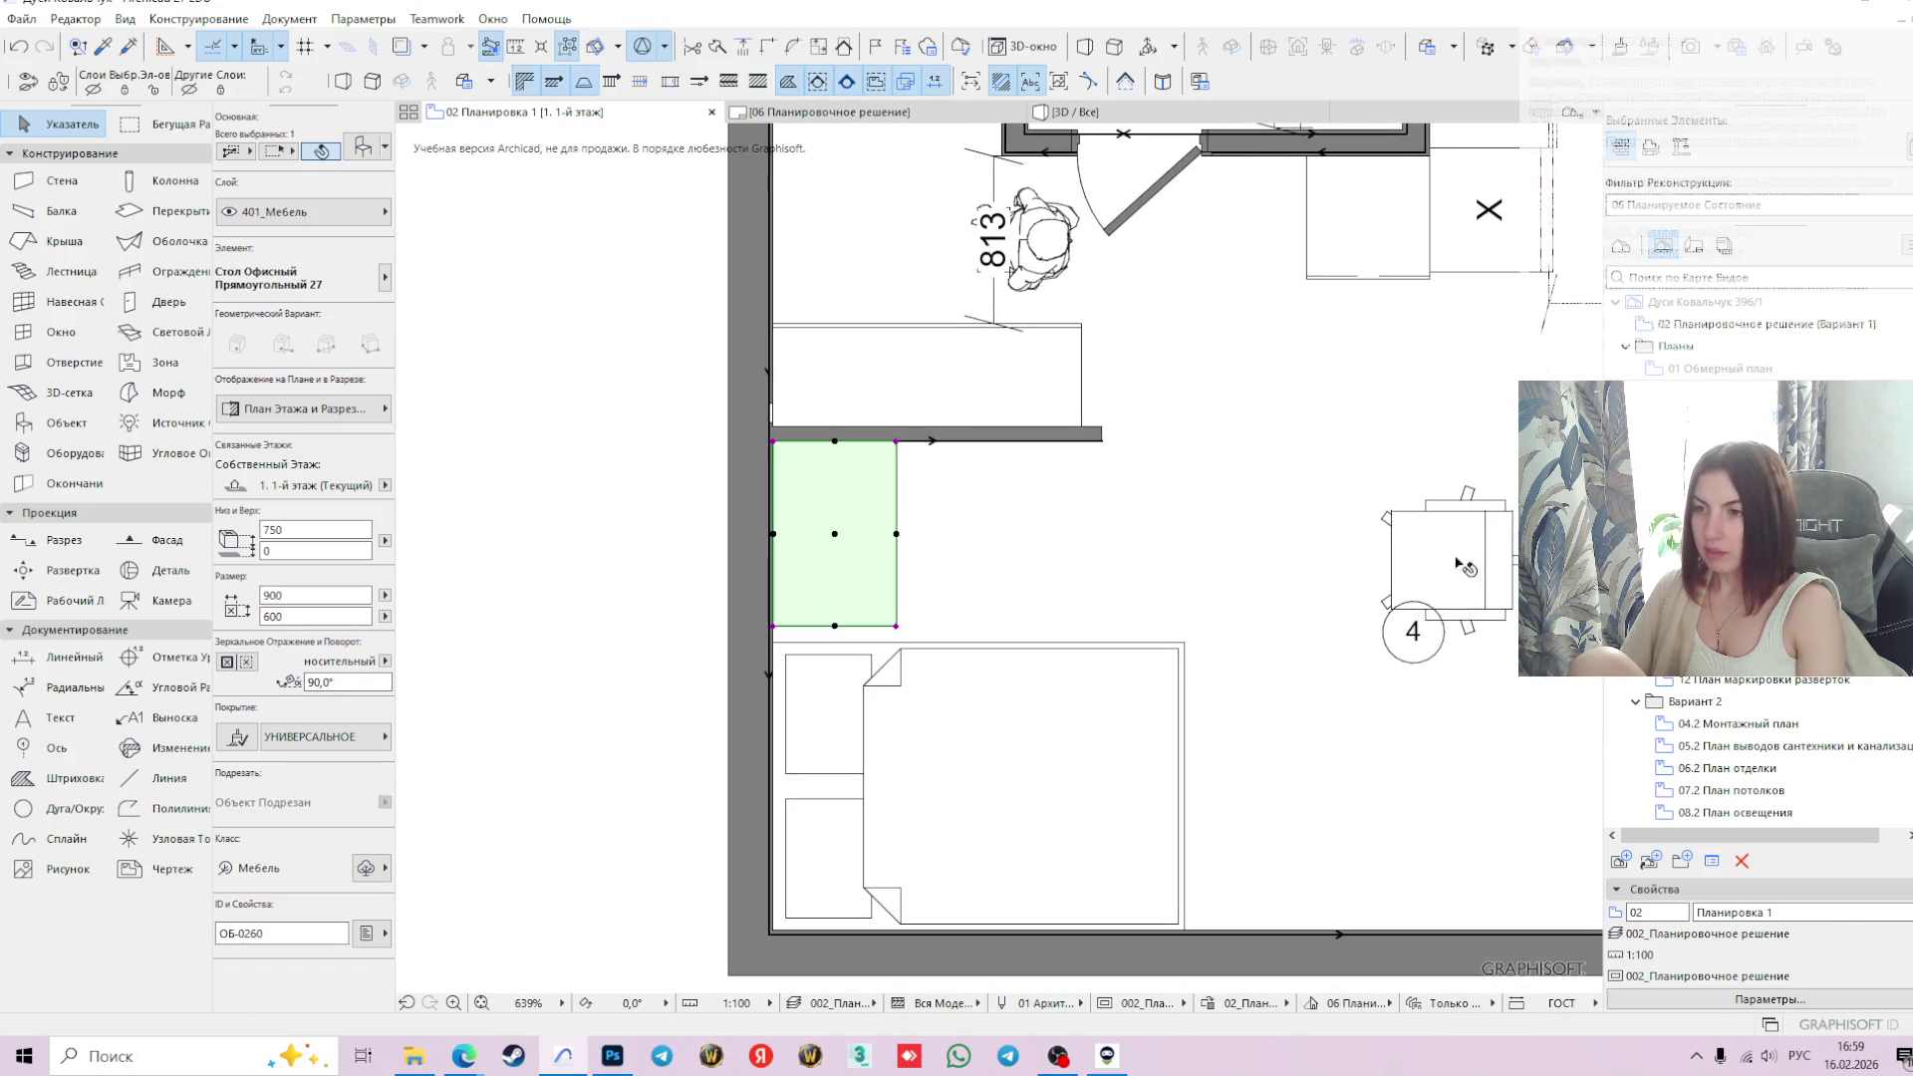
- Move the office chair from the right side to beside the desk
click(1405, 562)
click(1385, 562)
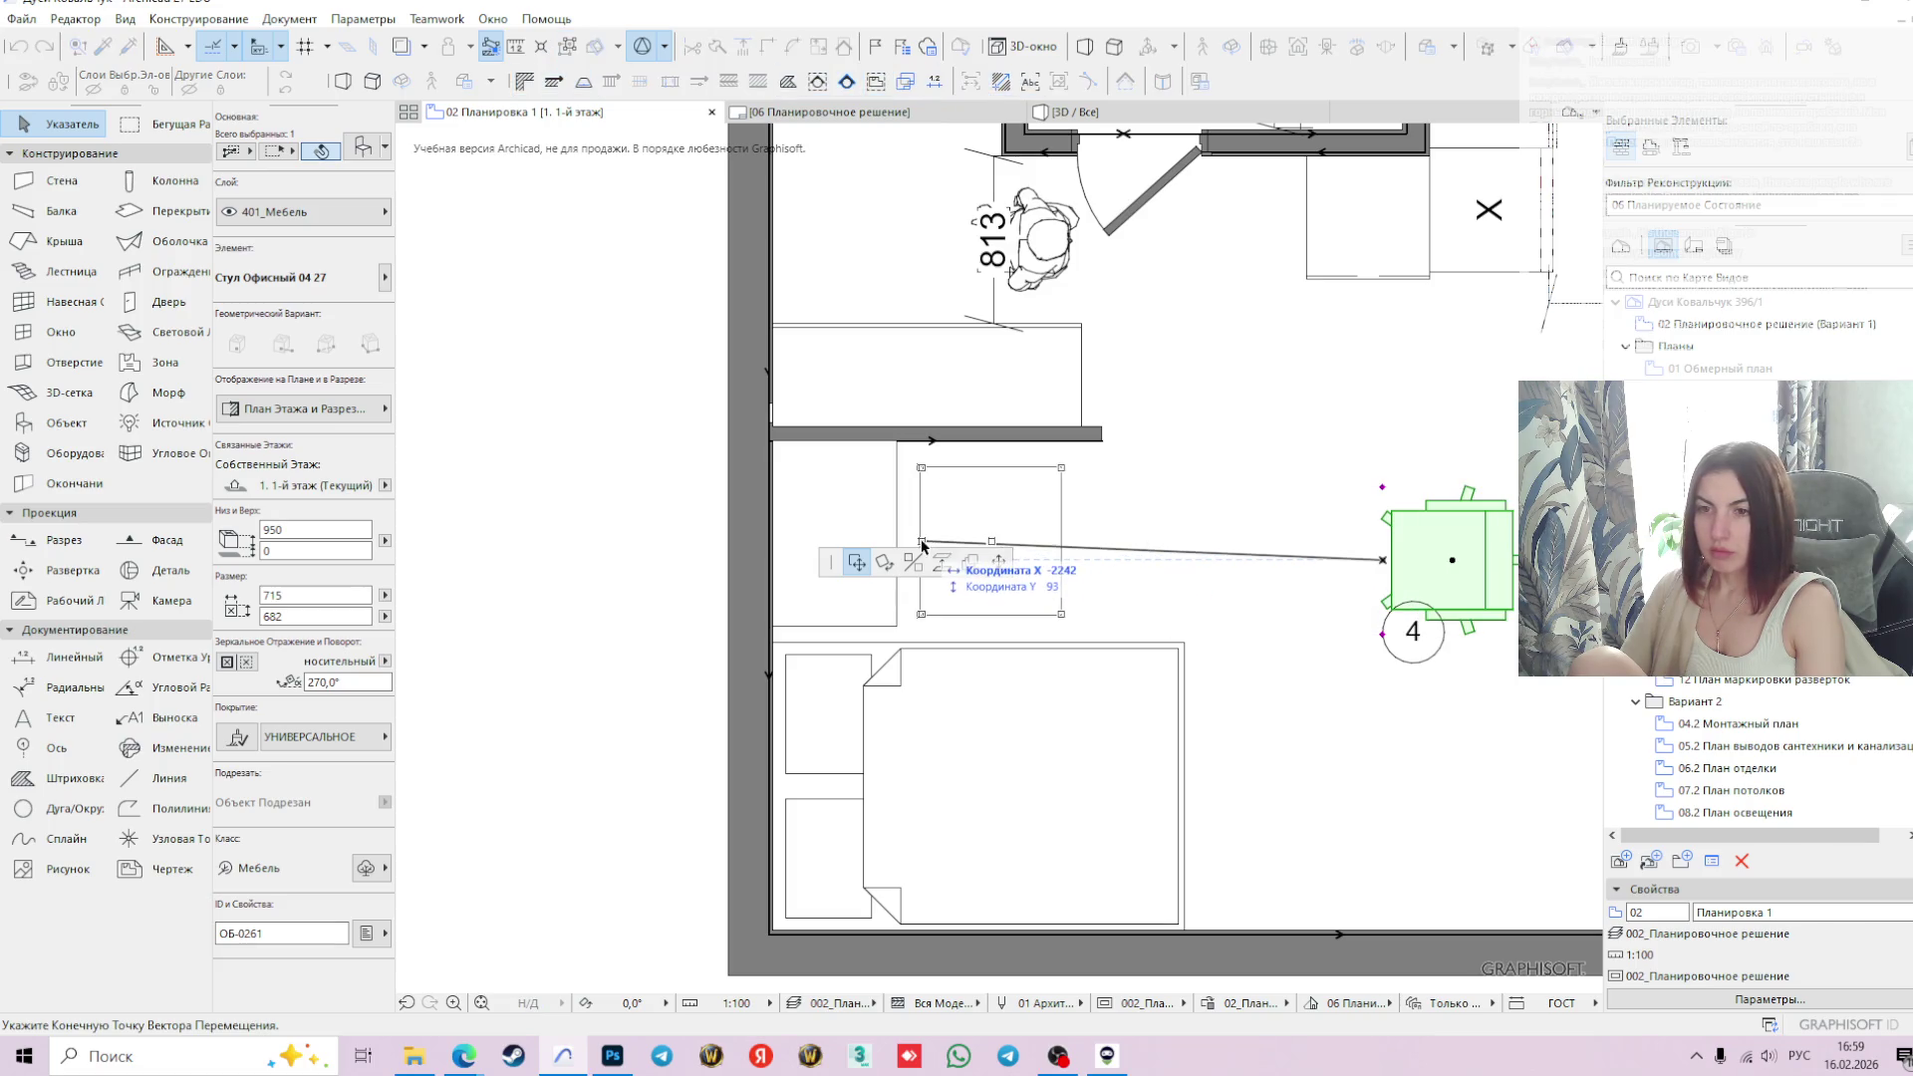
click(916, 535)
scroll(570, 545, down, 3)
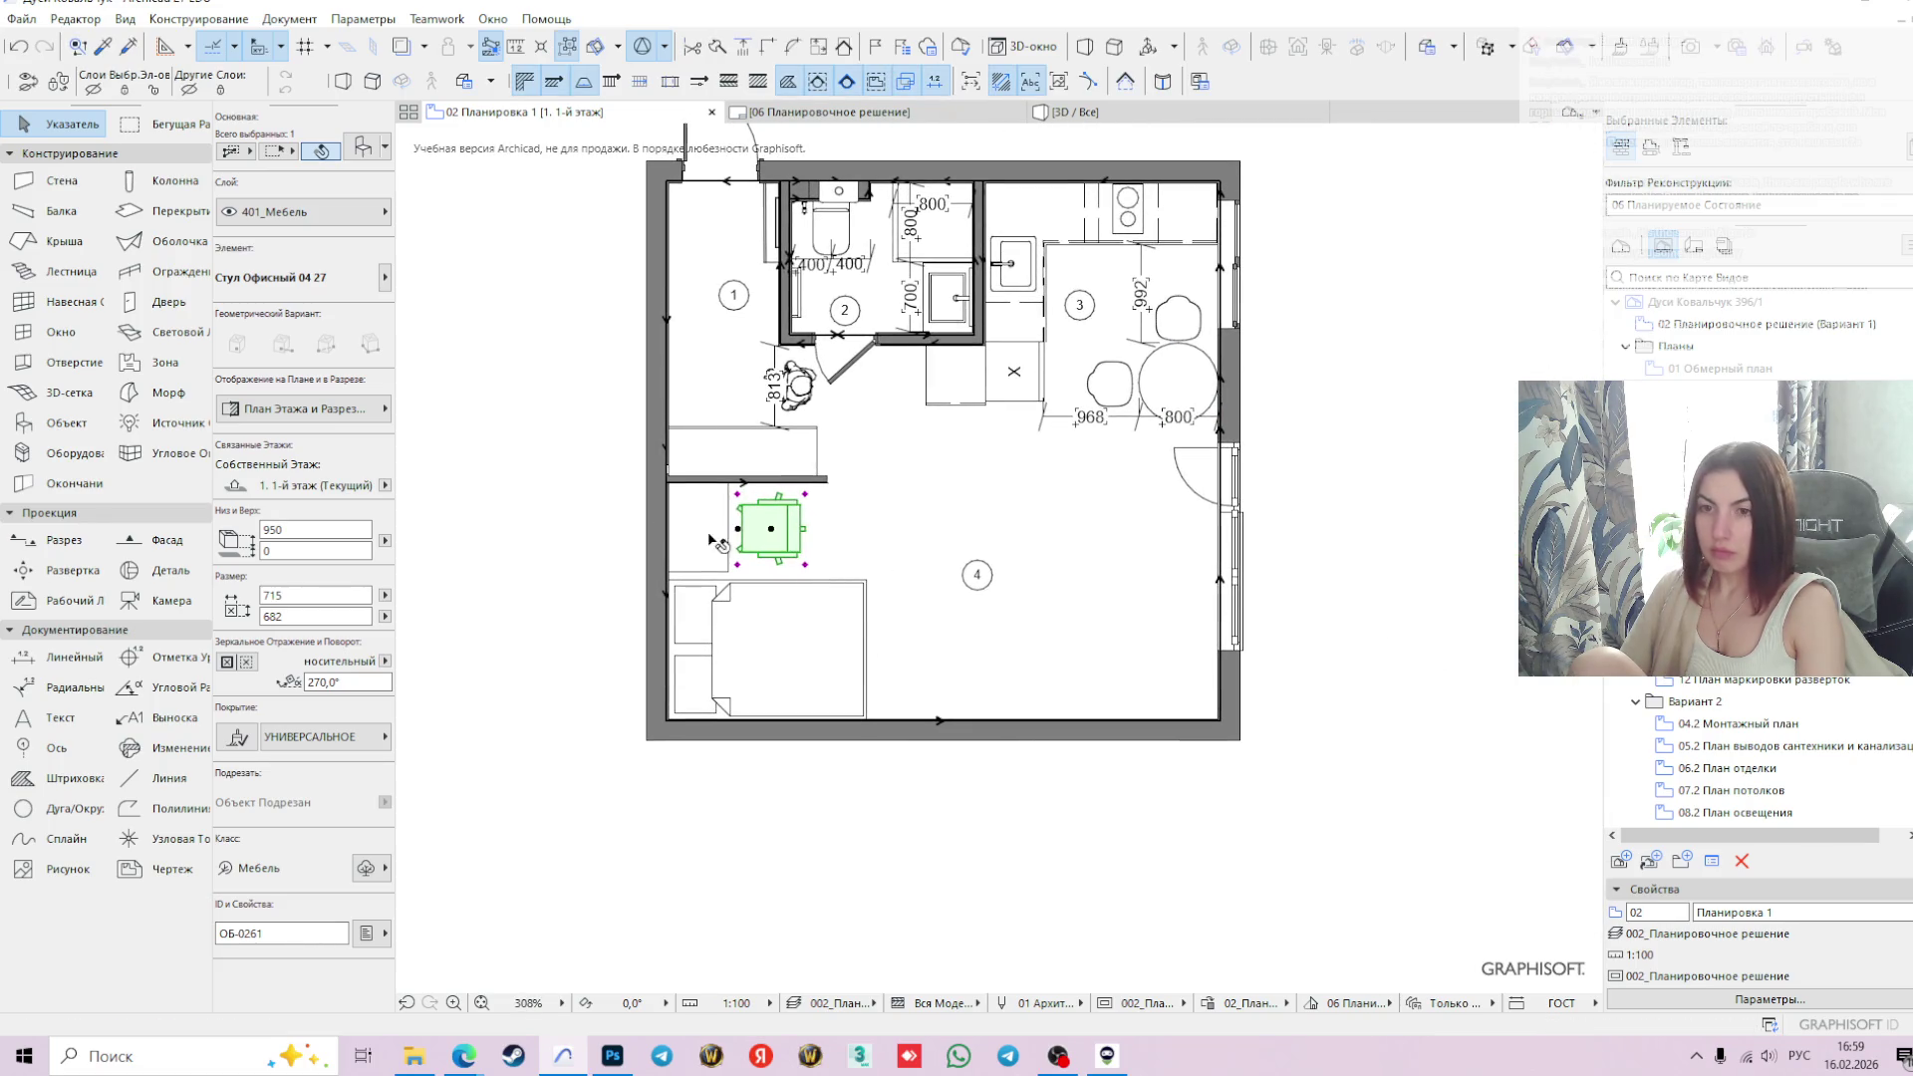
click(570, 545)
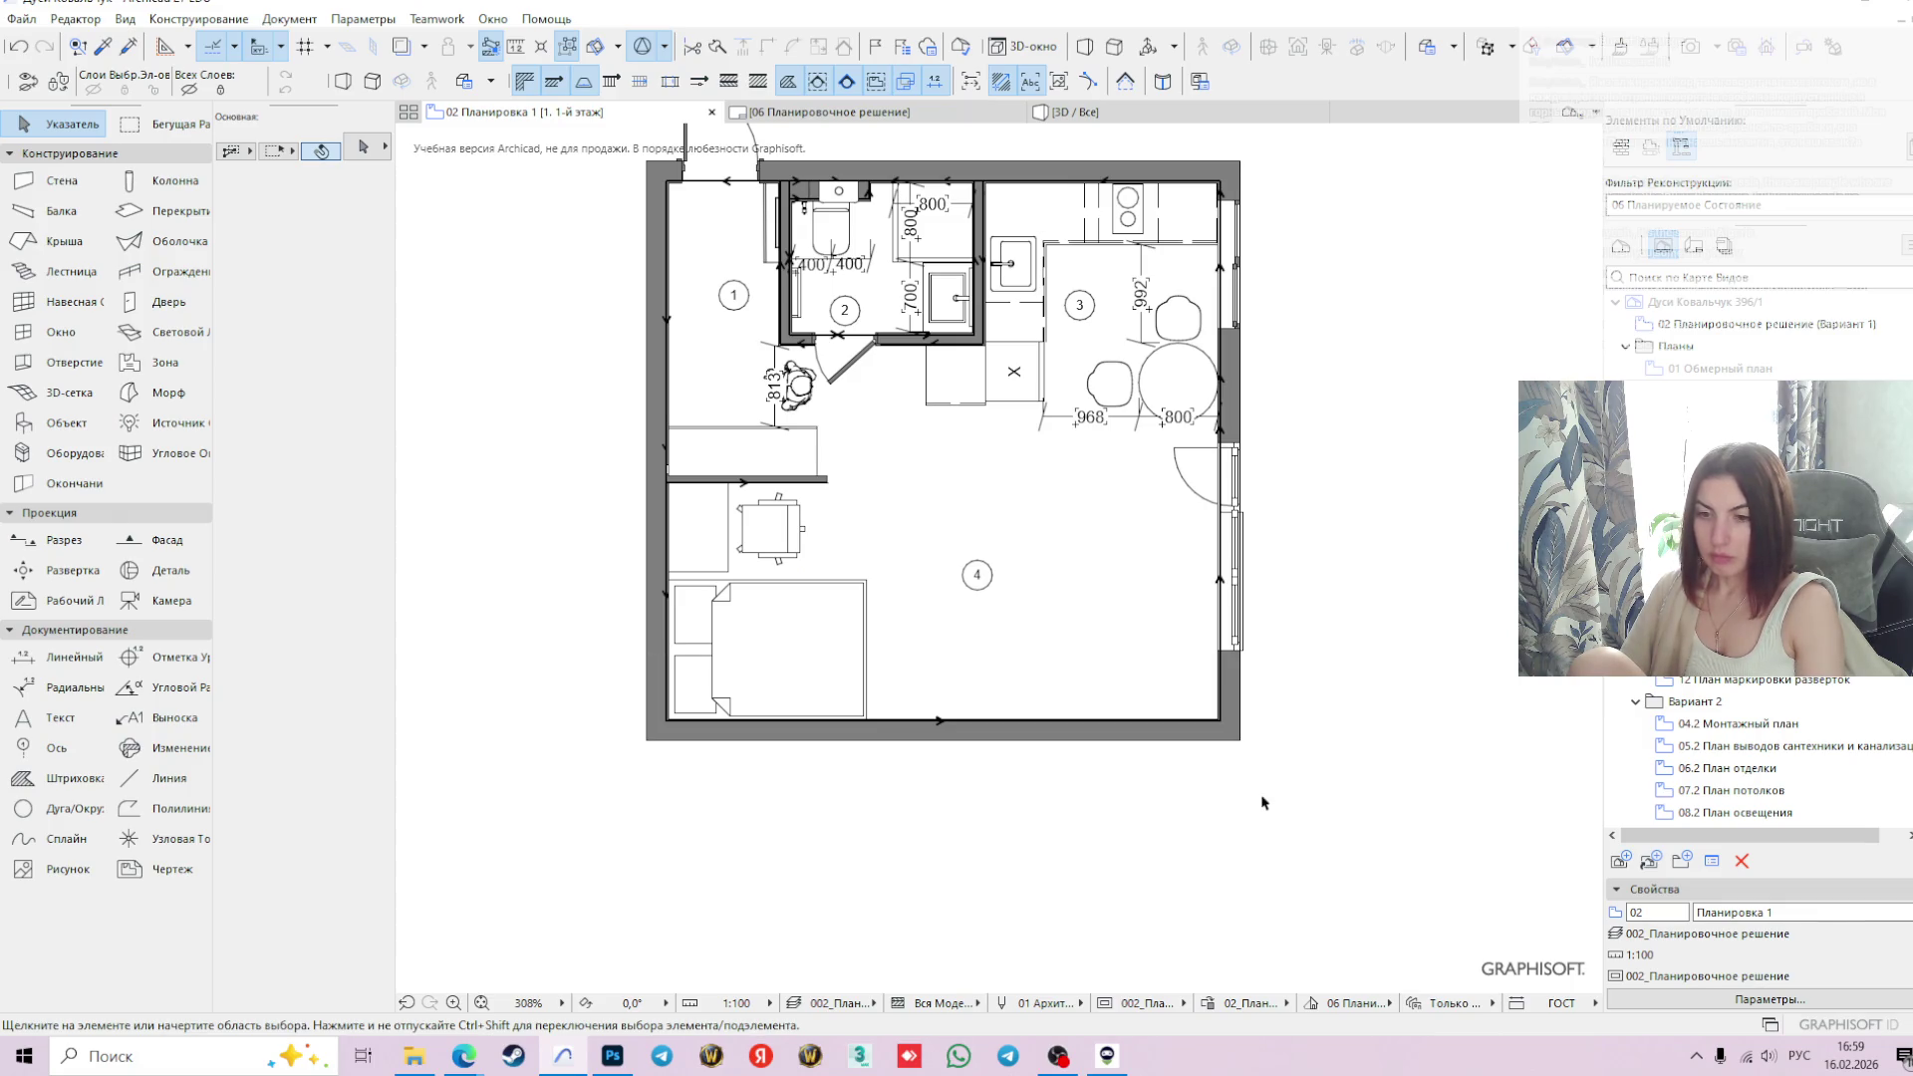
- Slide the office chair further left, in under the desk
middle_drag(989, 581, 997, 760)
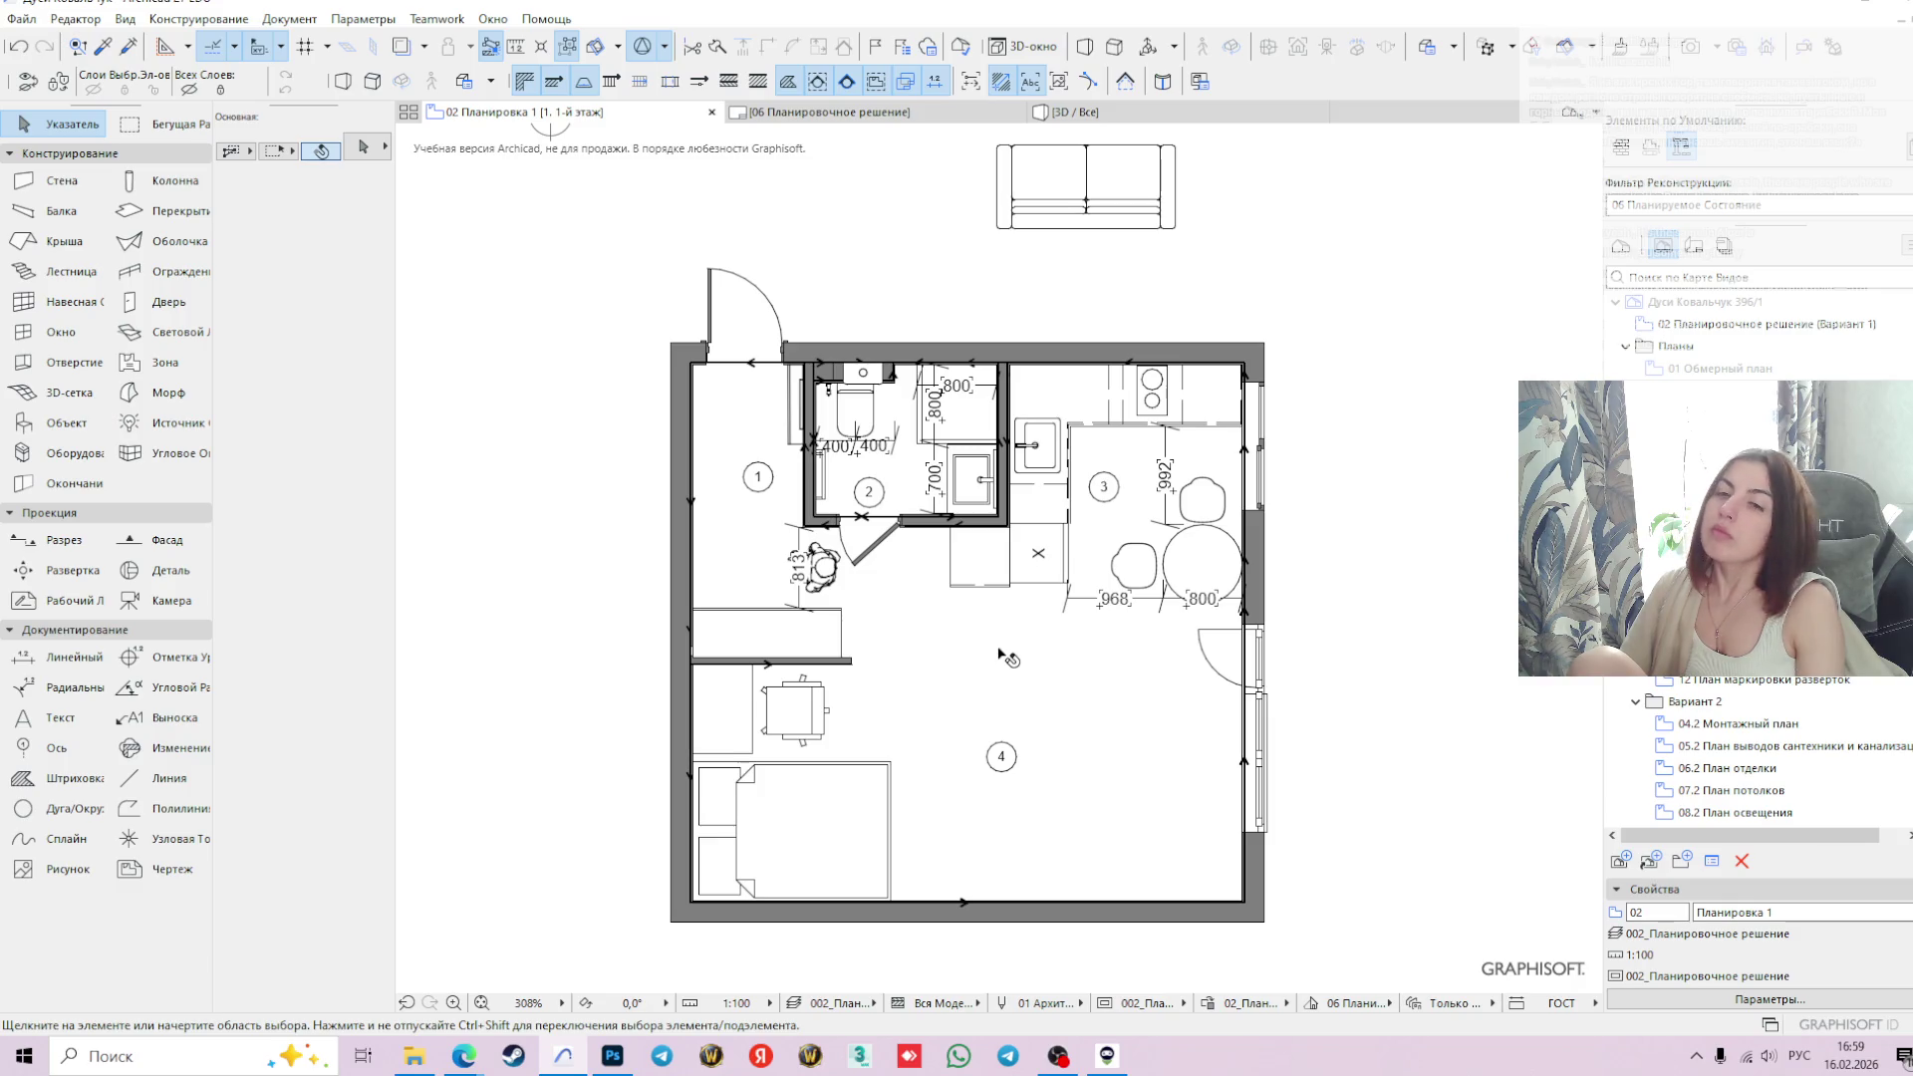
scroll(1191, 442, up, 1)
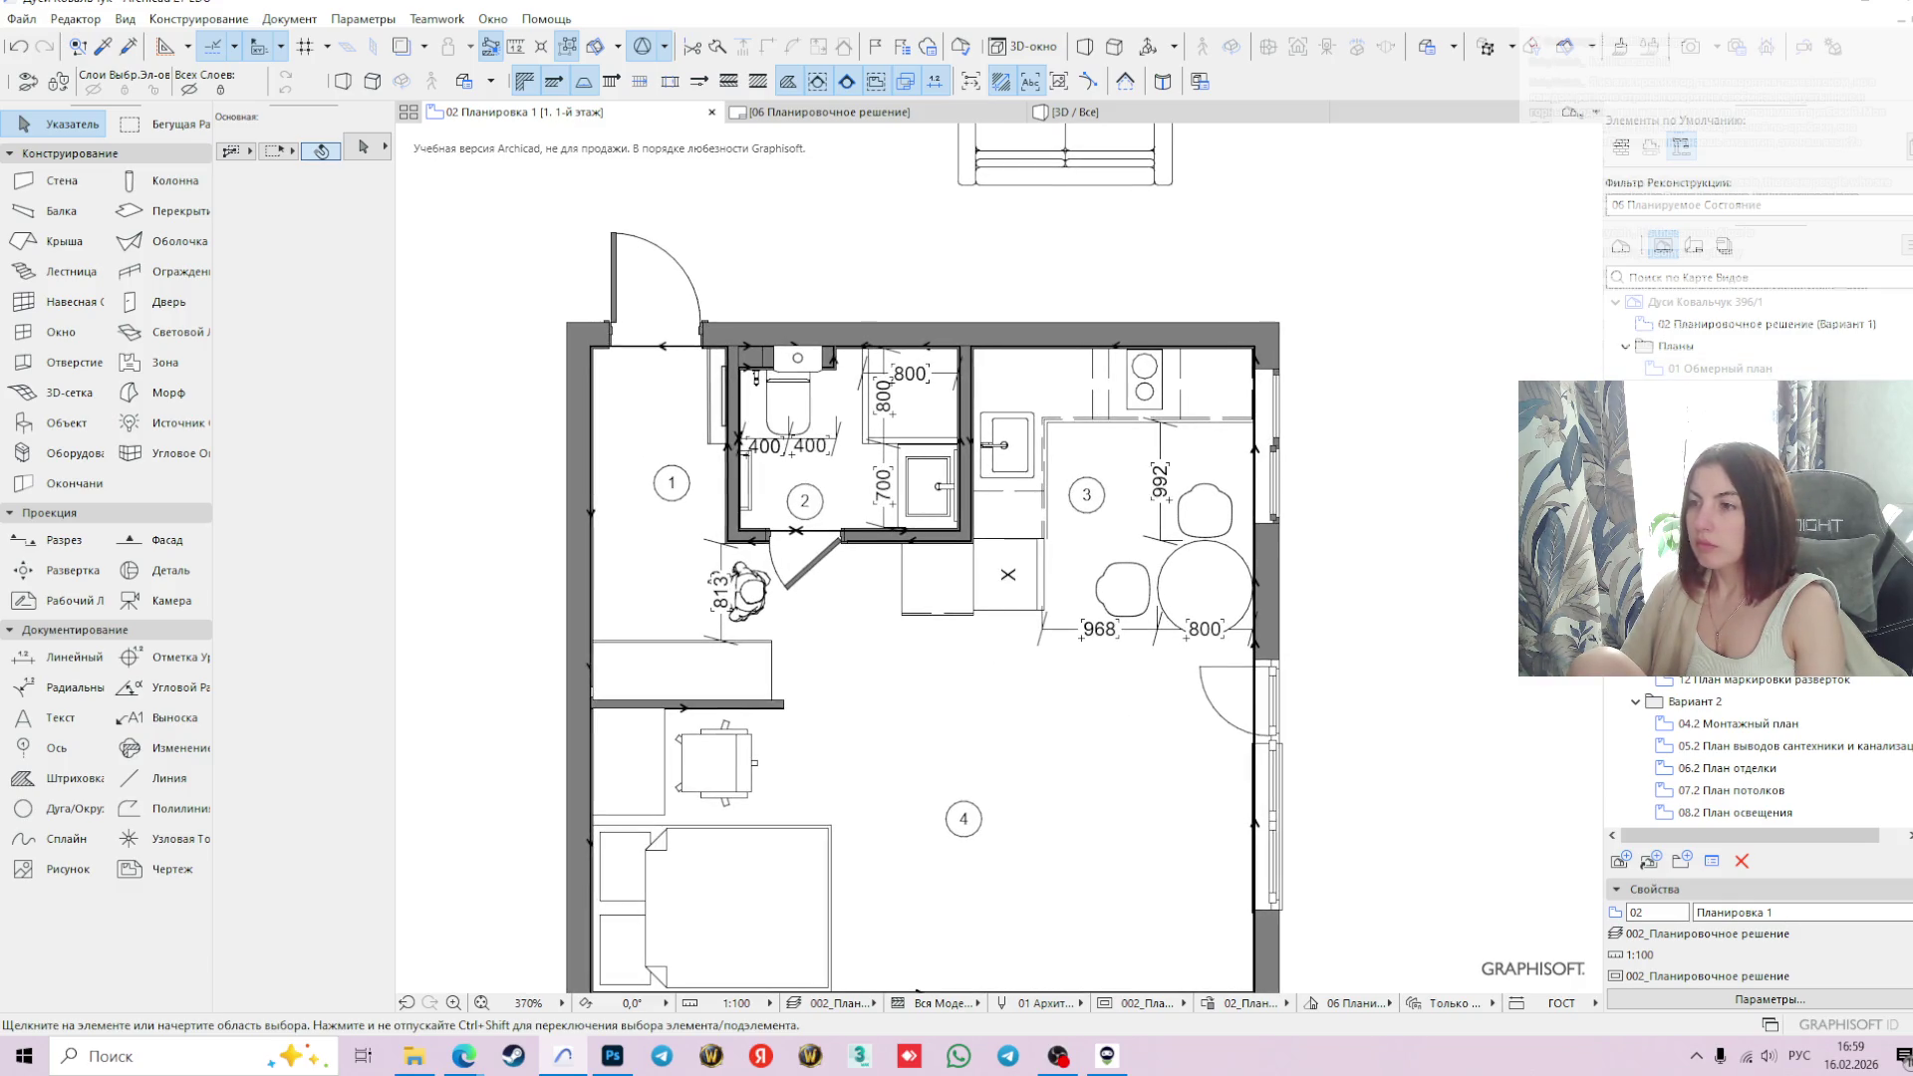
middle_drag(933, 745, 1053, 660)
click(842, 698)
scroll(842, 698, up, 4)
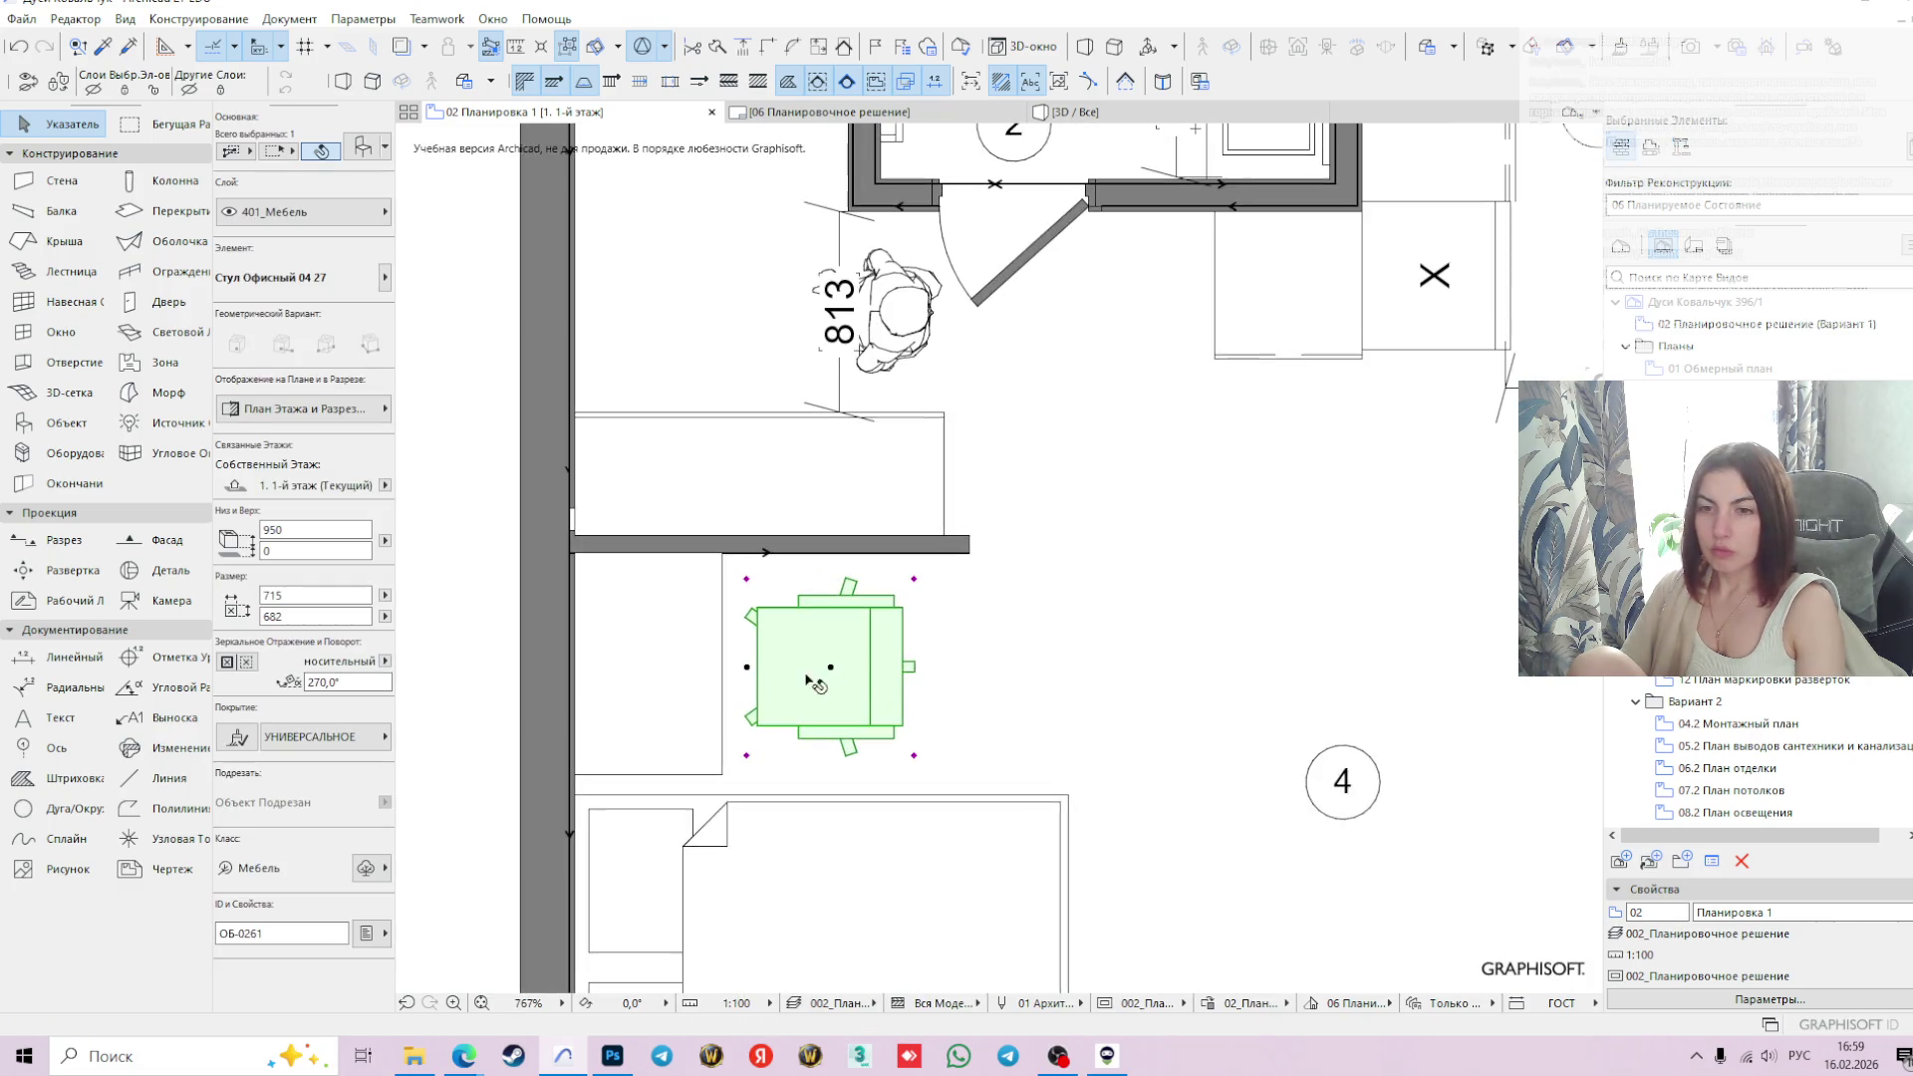
click(747, 666)
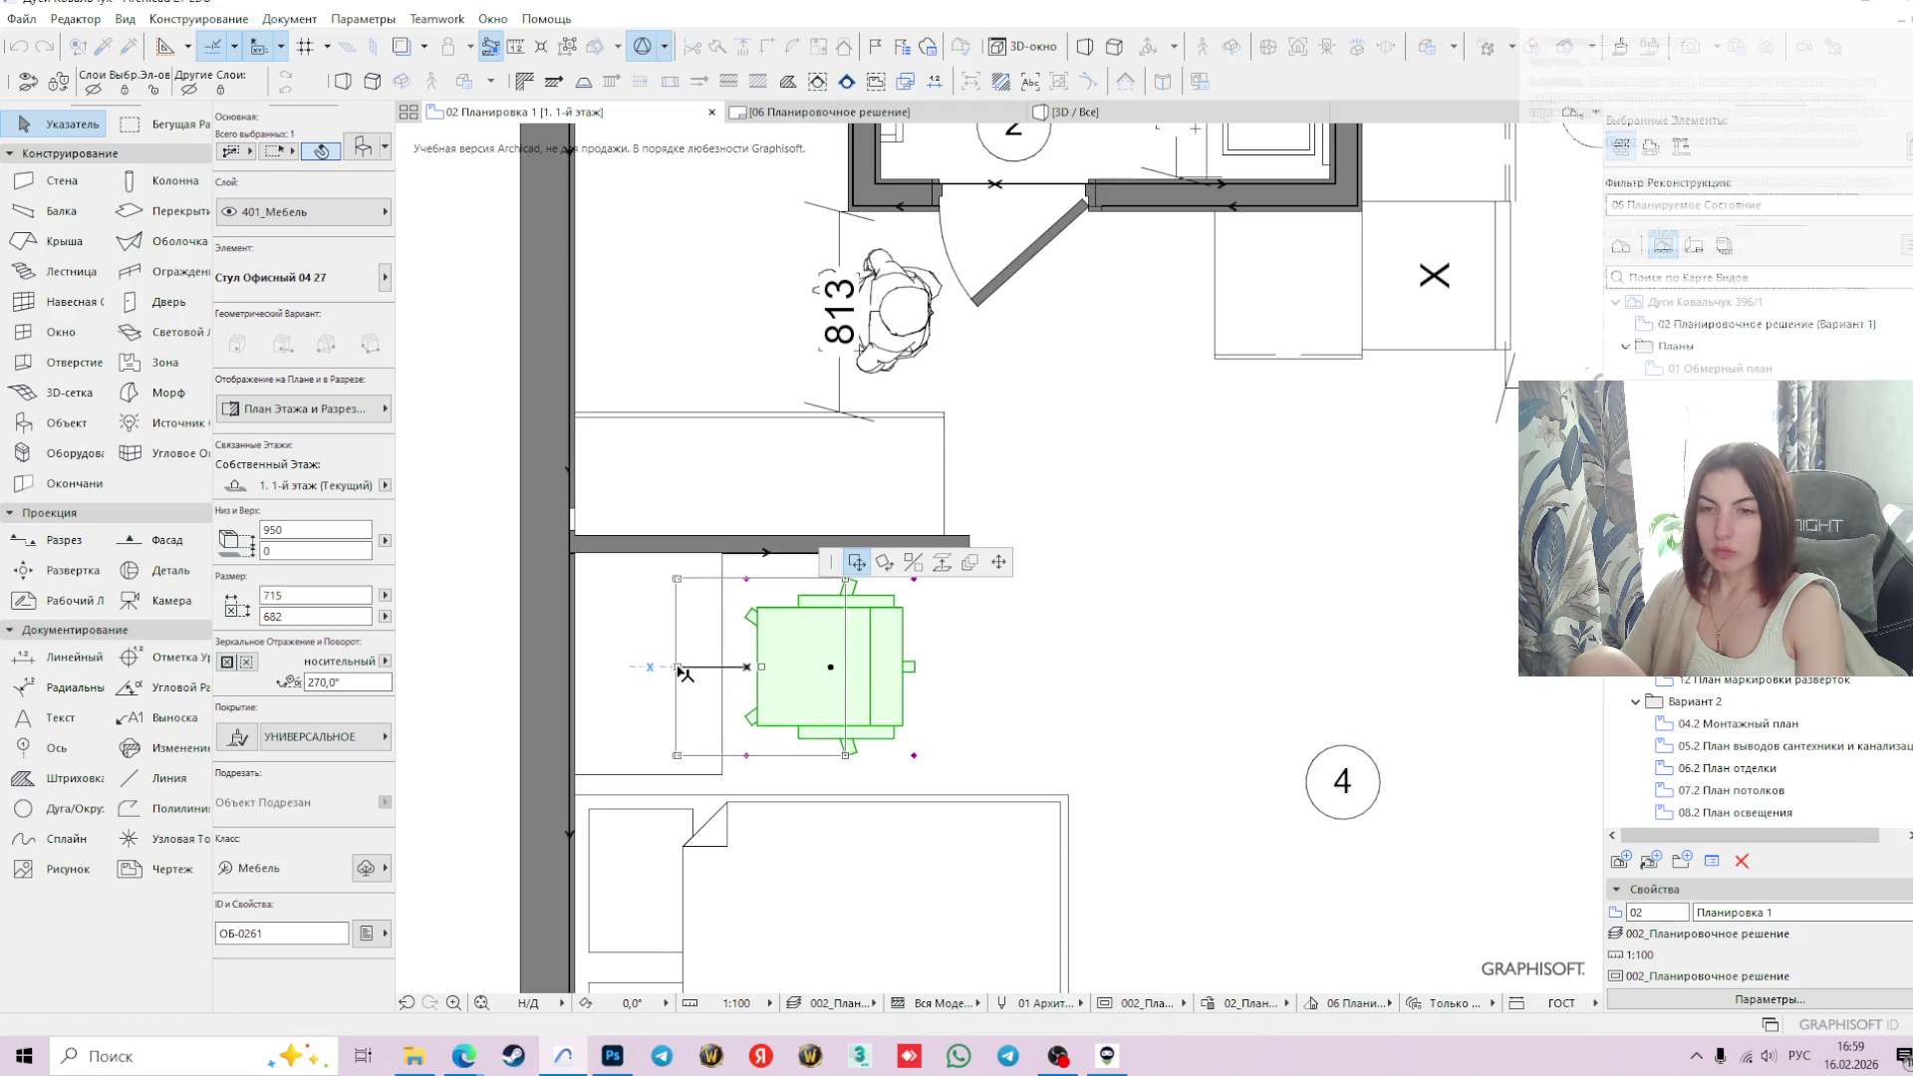
click(684, 667)
- Send the chair behind the desk with Порядок Отображения > Переместить Назад
right_click(754, 652)
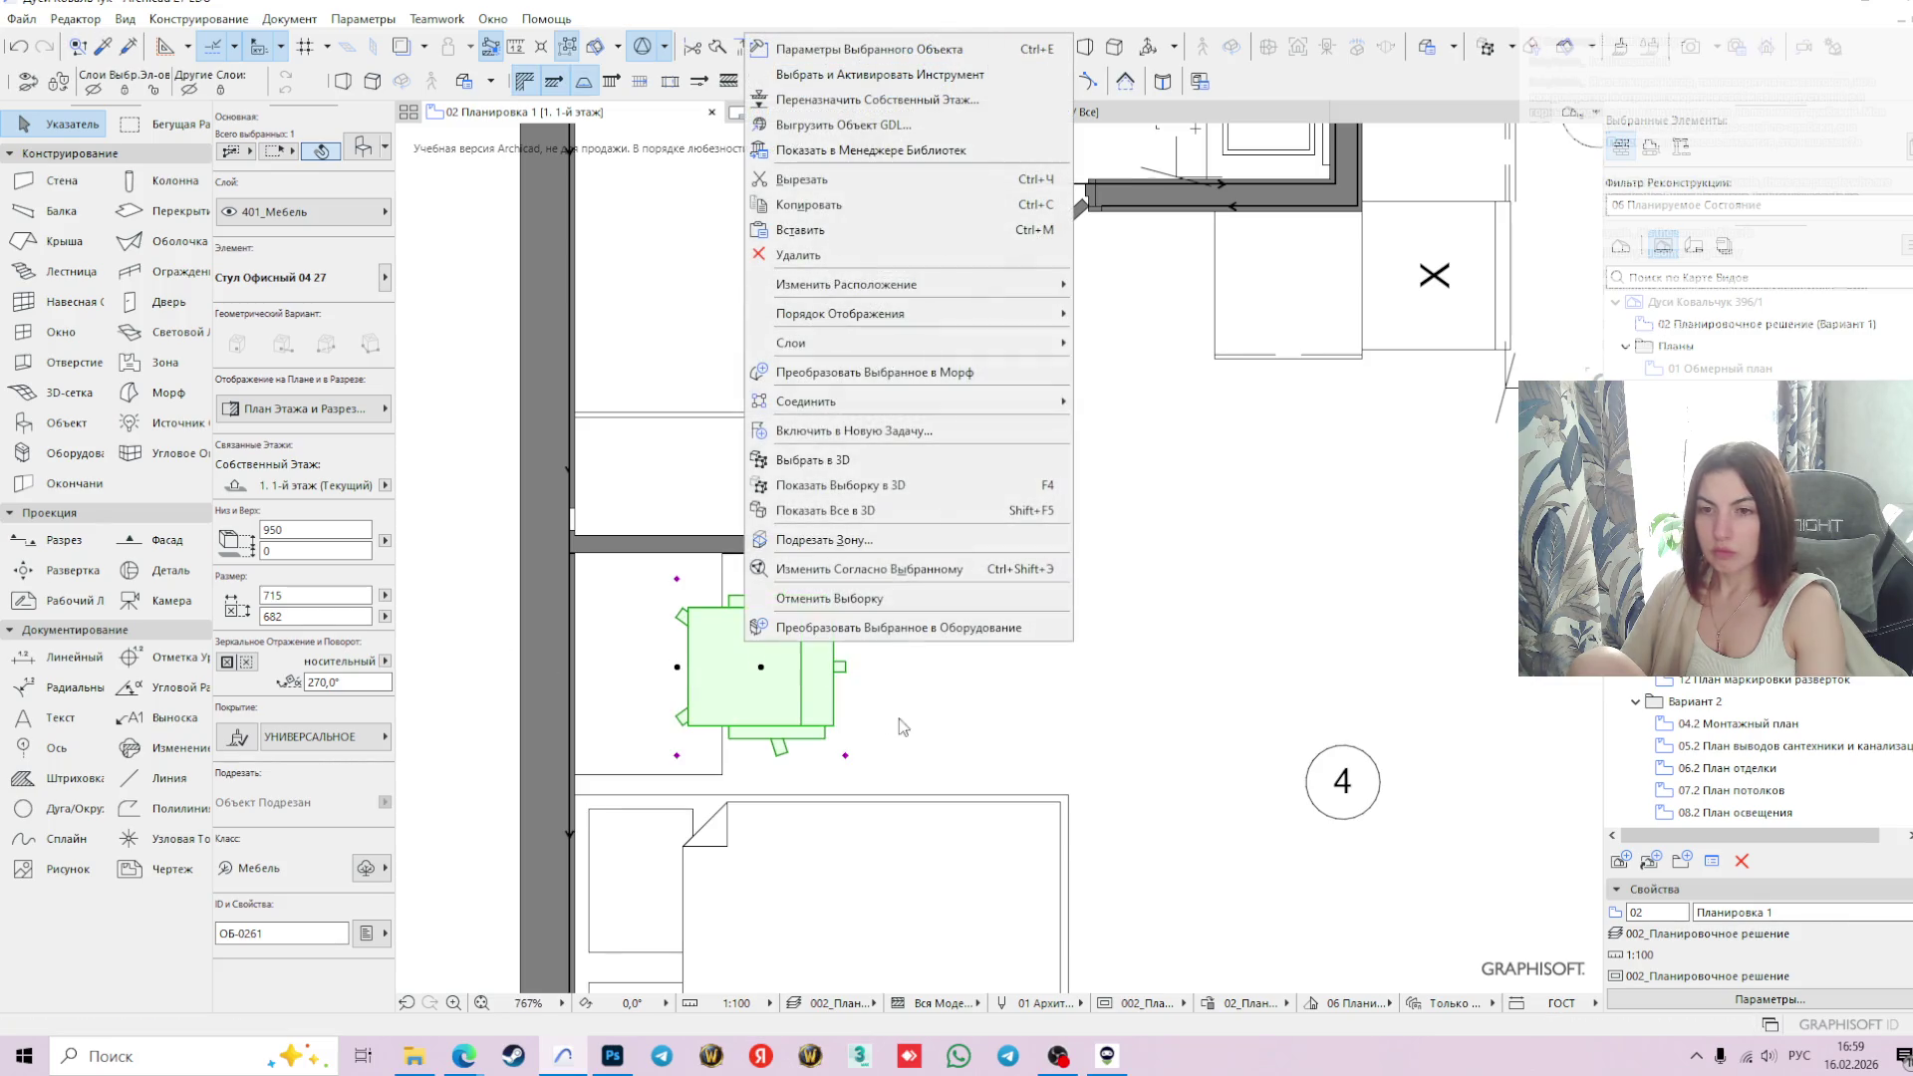
mouse_move(1000, 311)
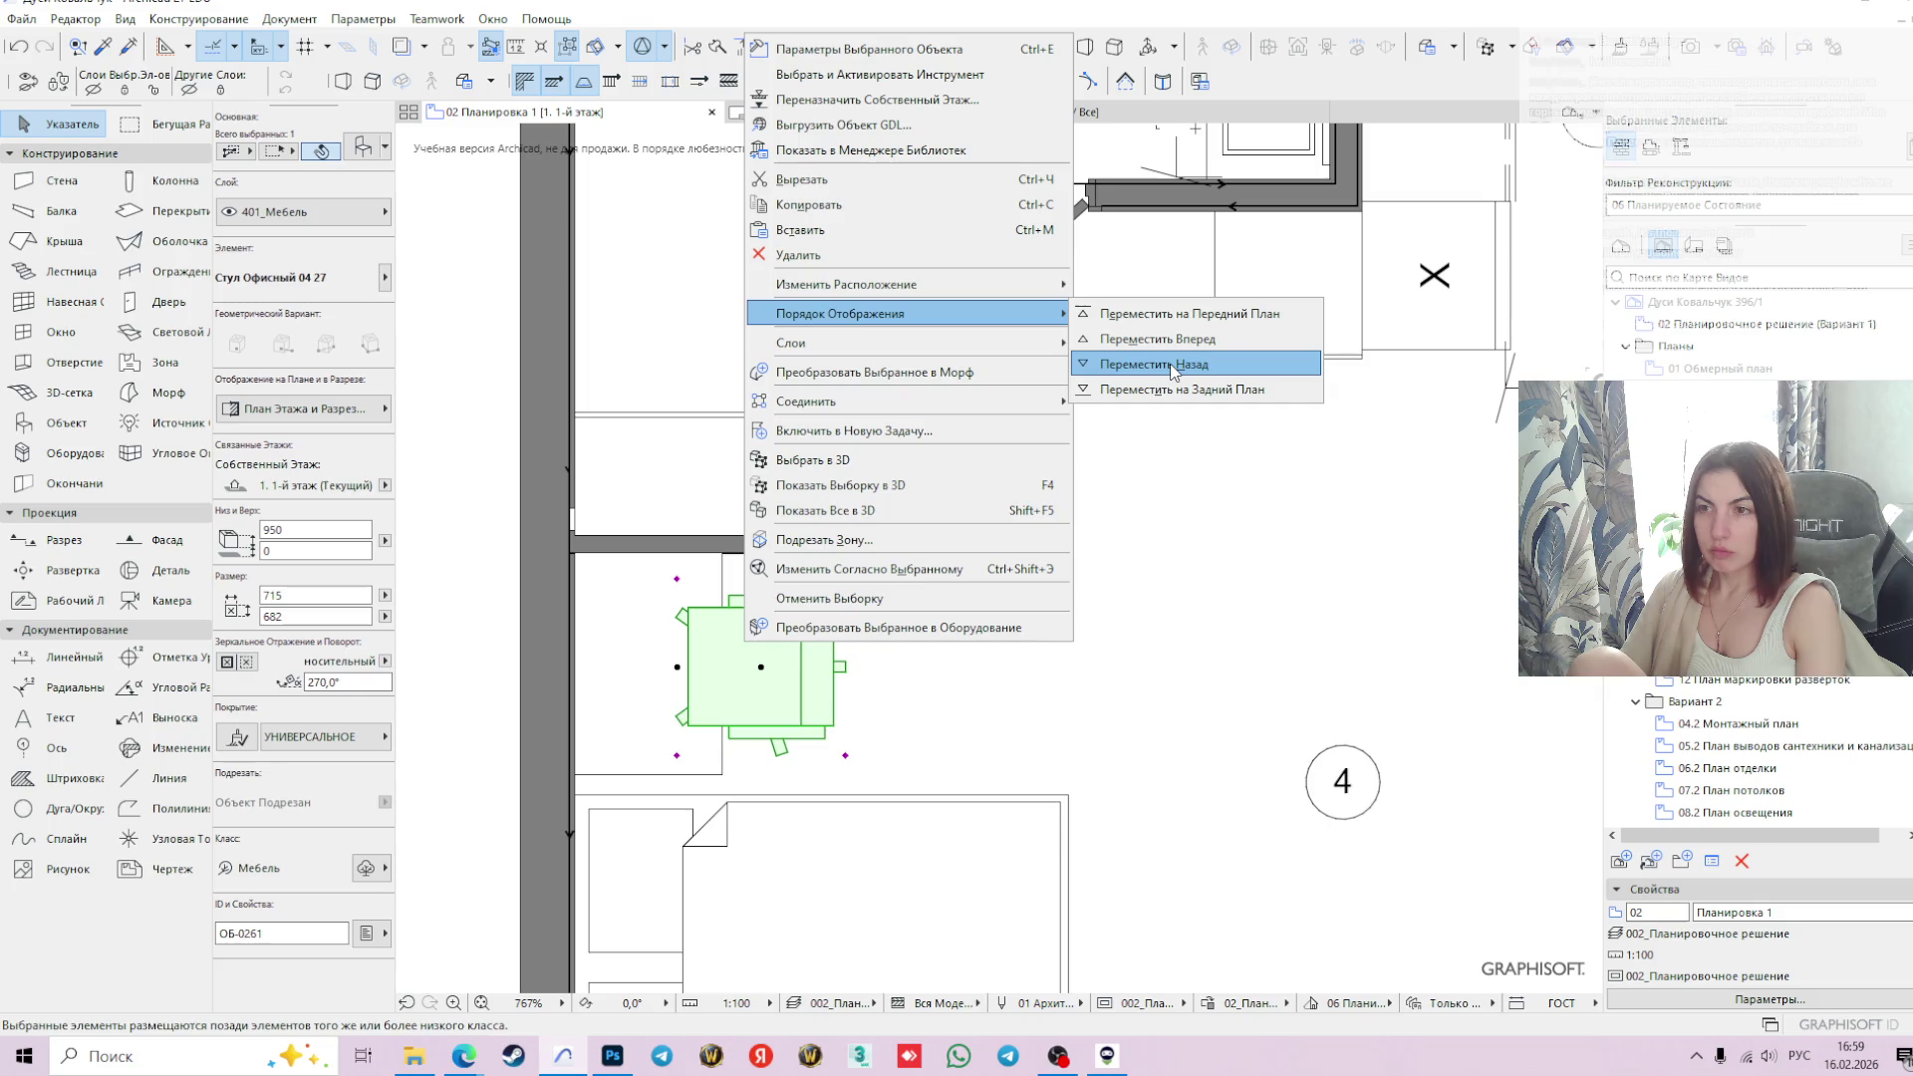
click(1174, 366)
click(604, 651)
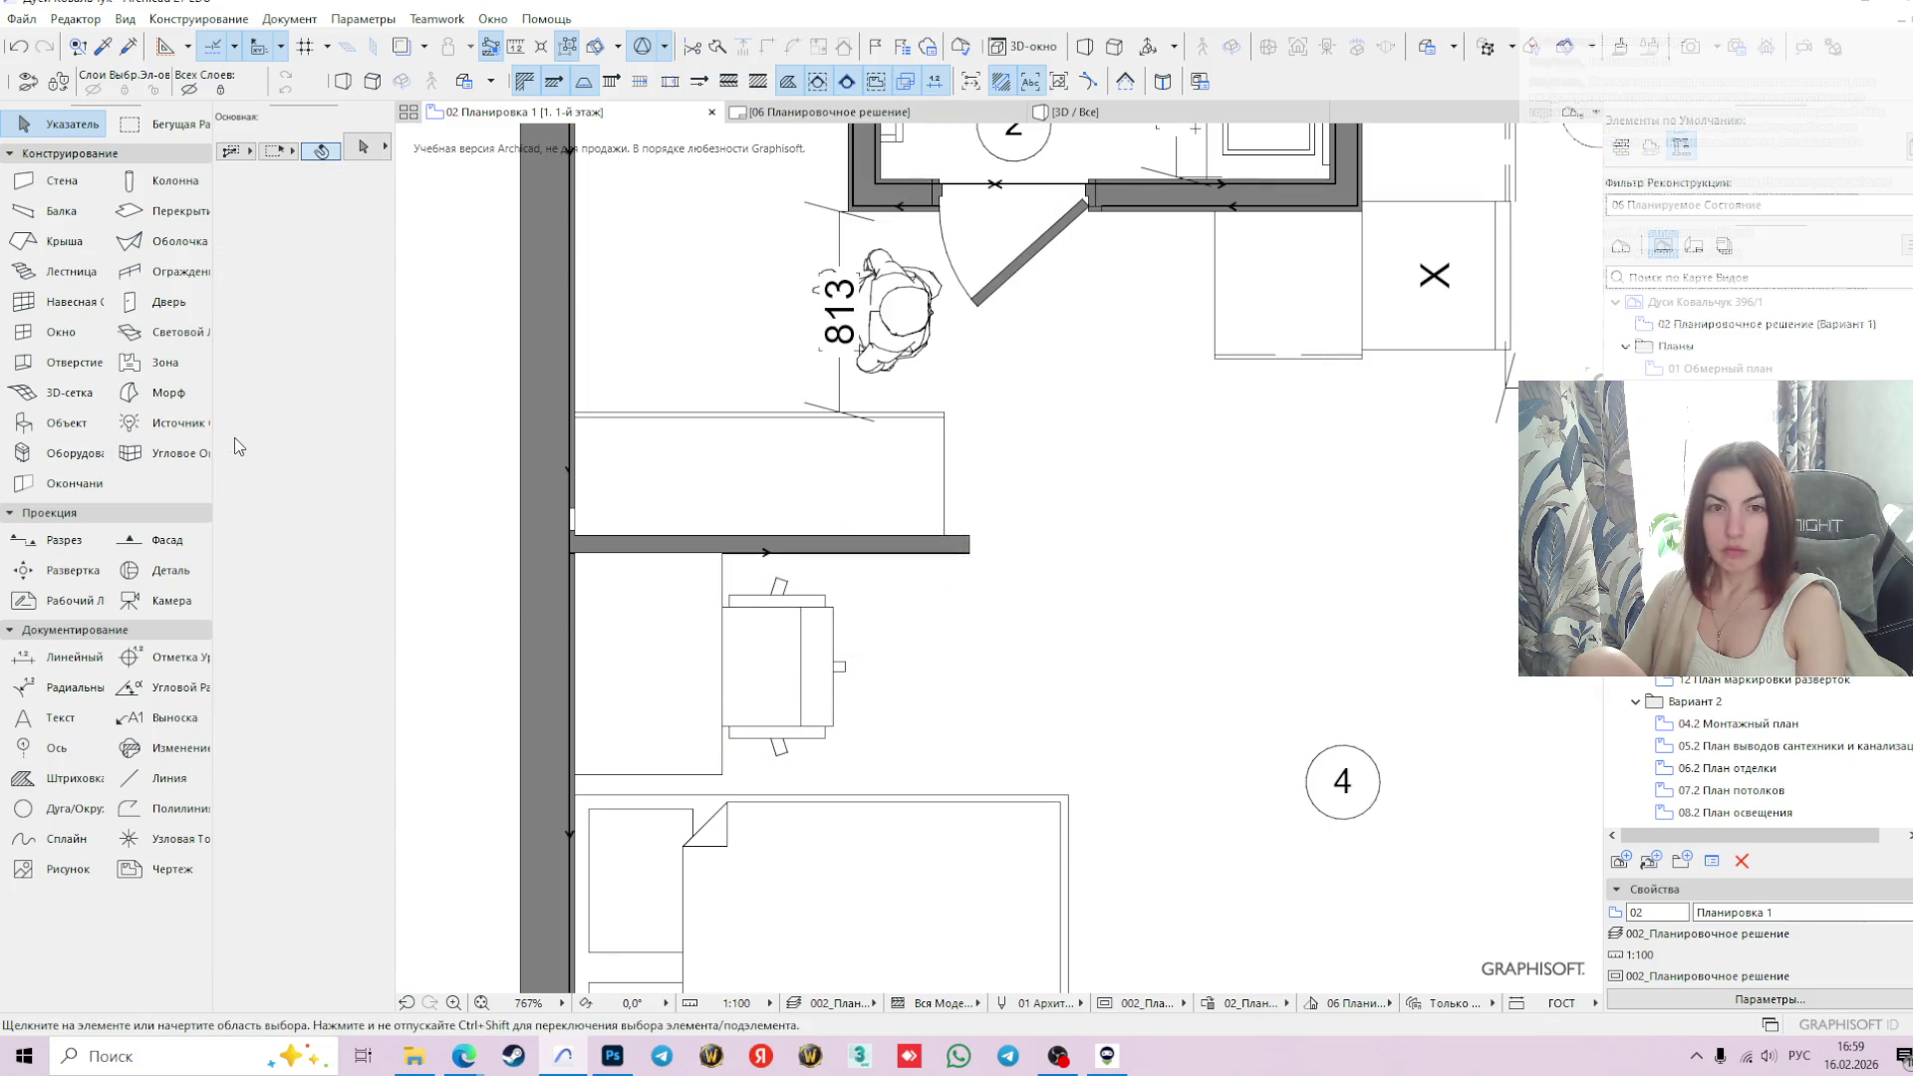
- Set the Object tool to 'Портативный Компьютер 27' (15.4-inch), found by searching 'компь', at elevation 750
click(60, 429)
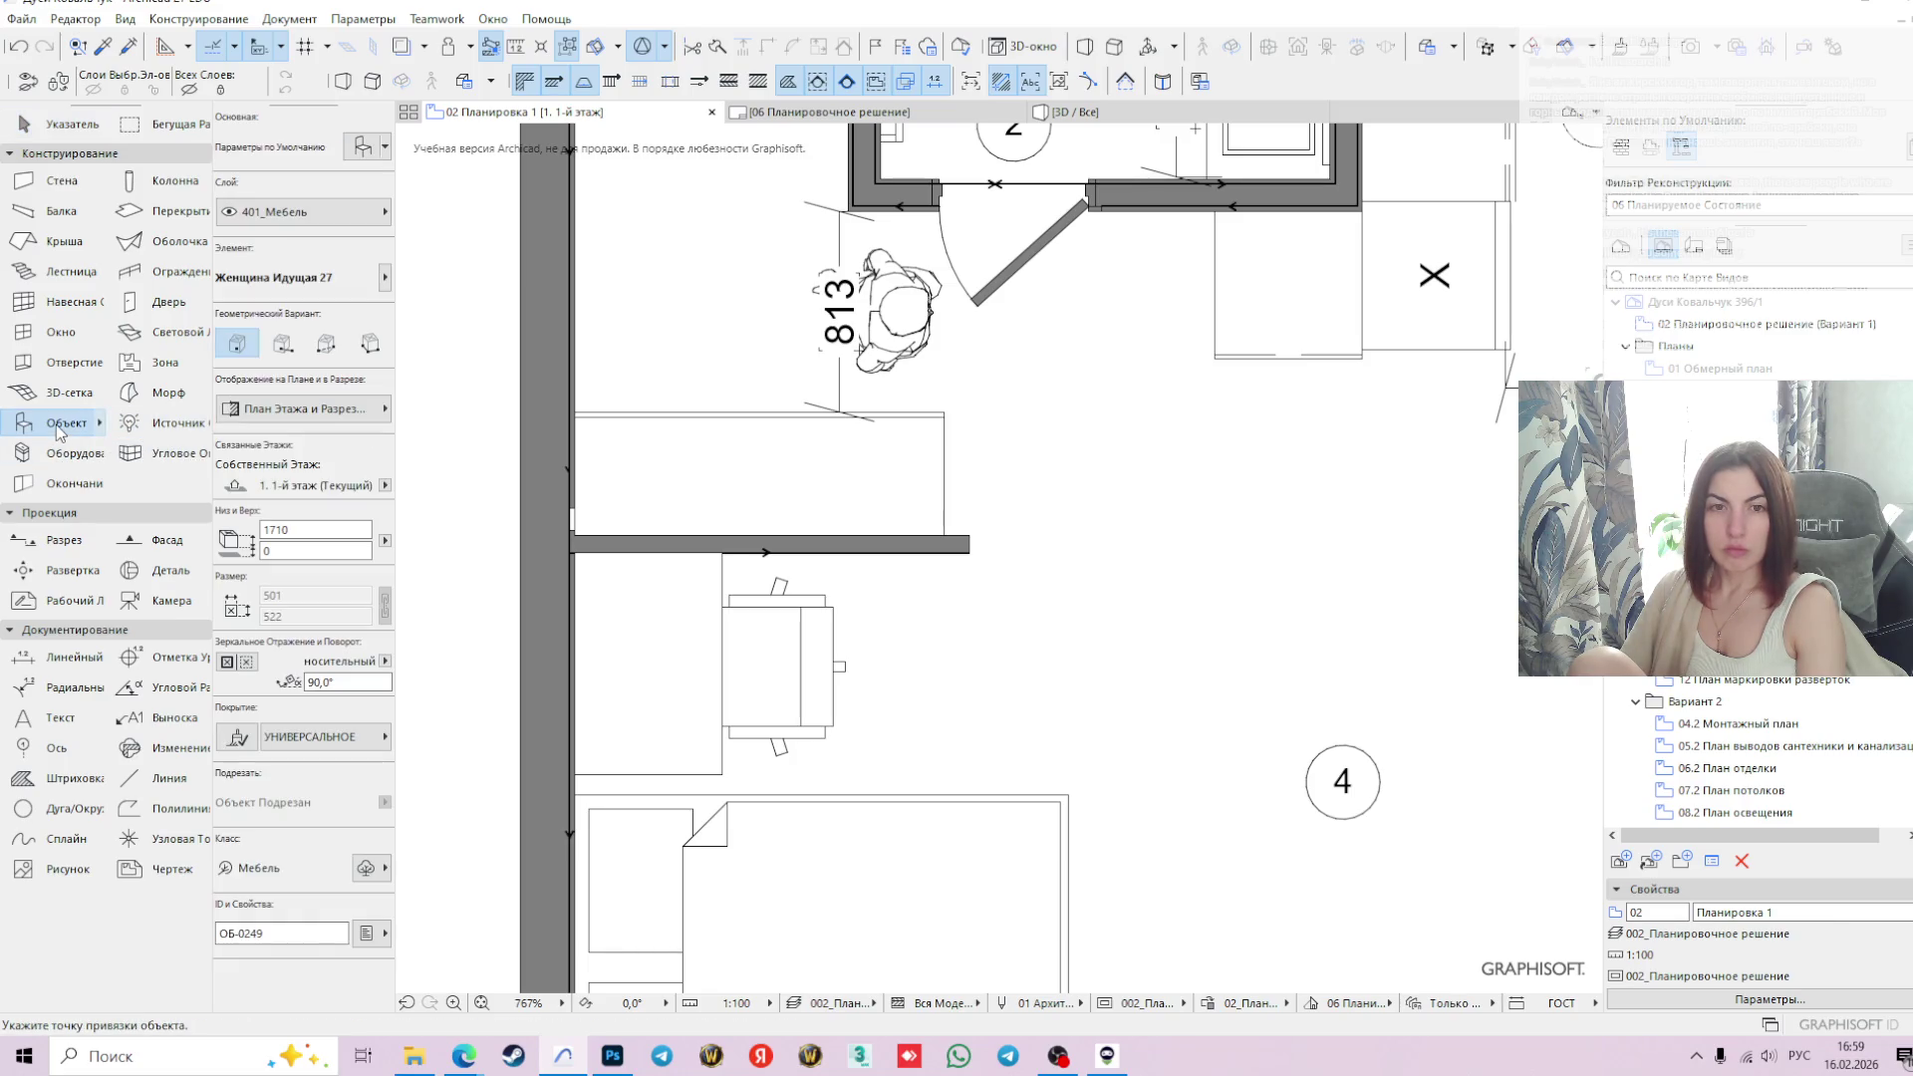
click(363, 149)
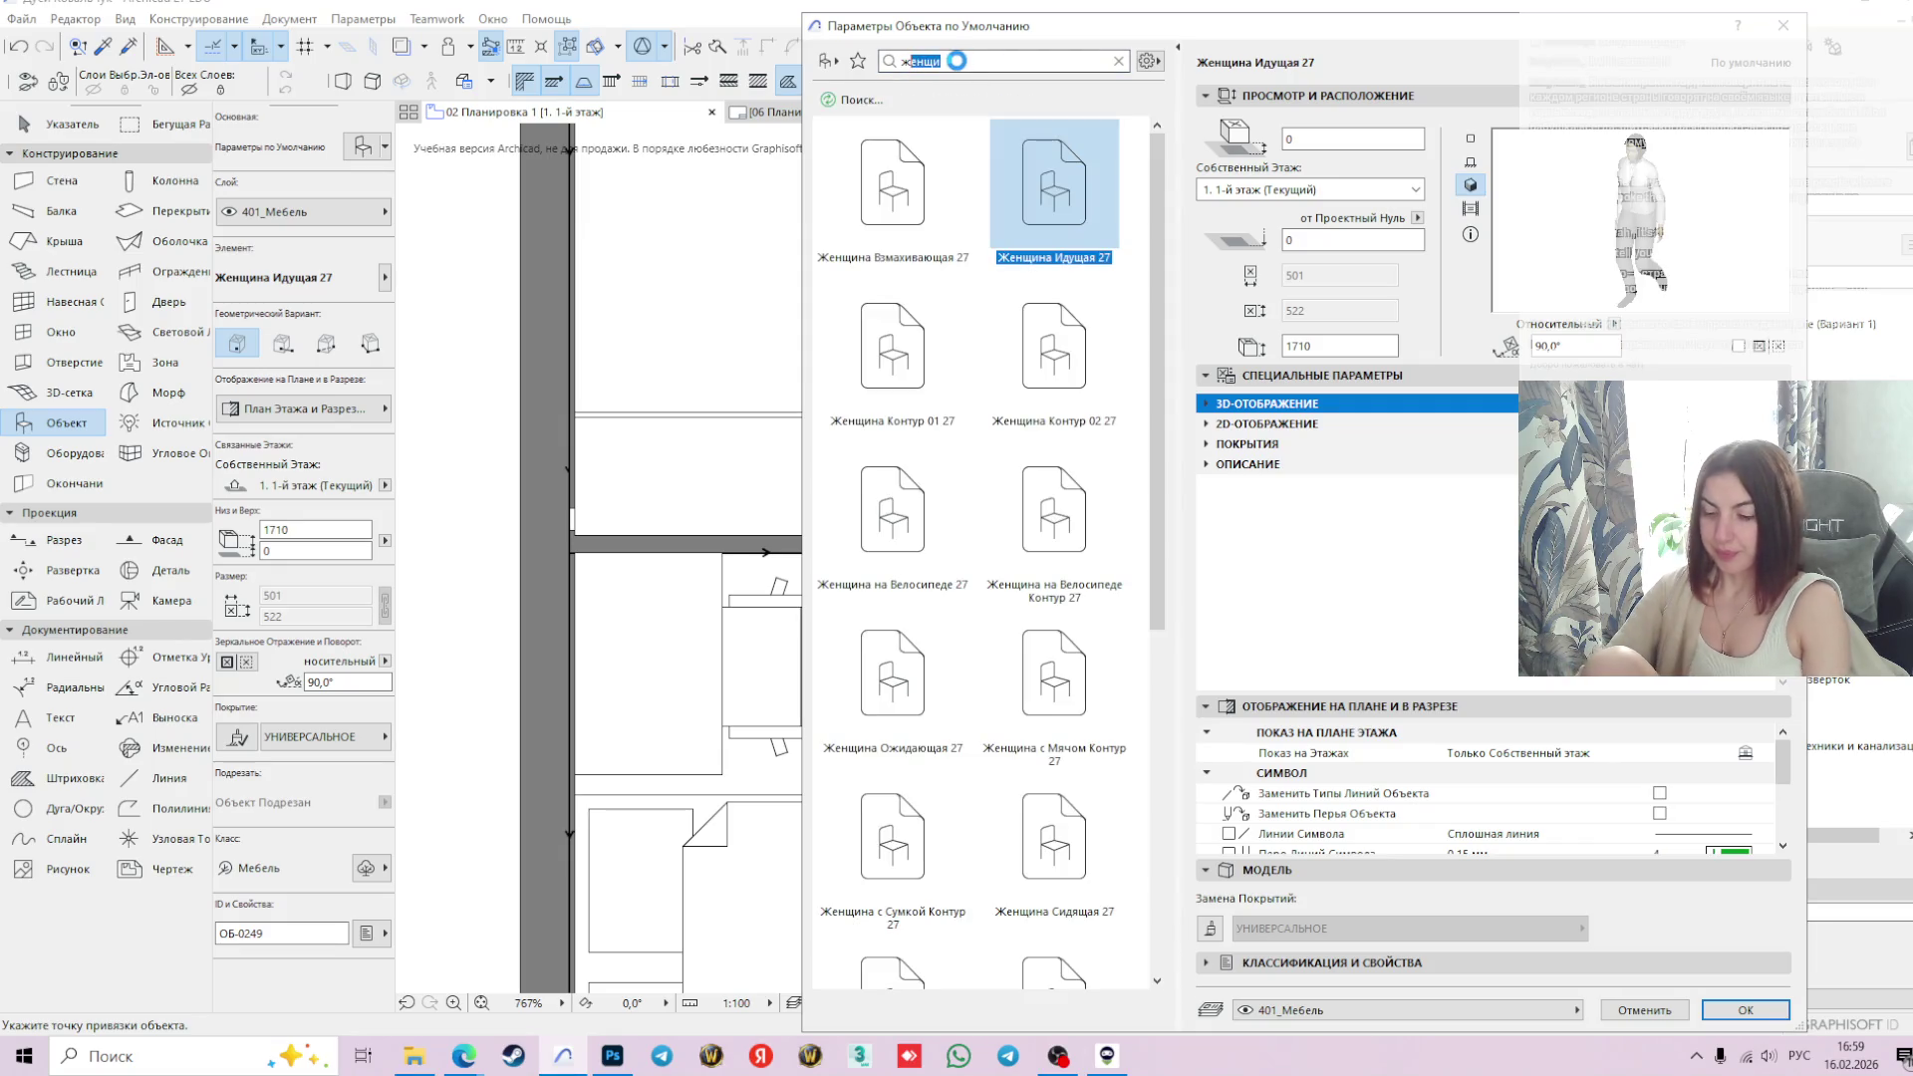
key(BackSpace)
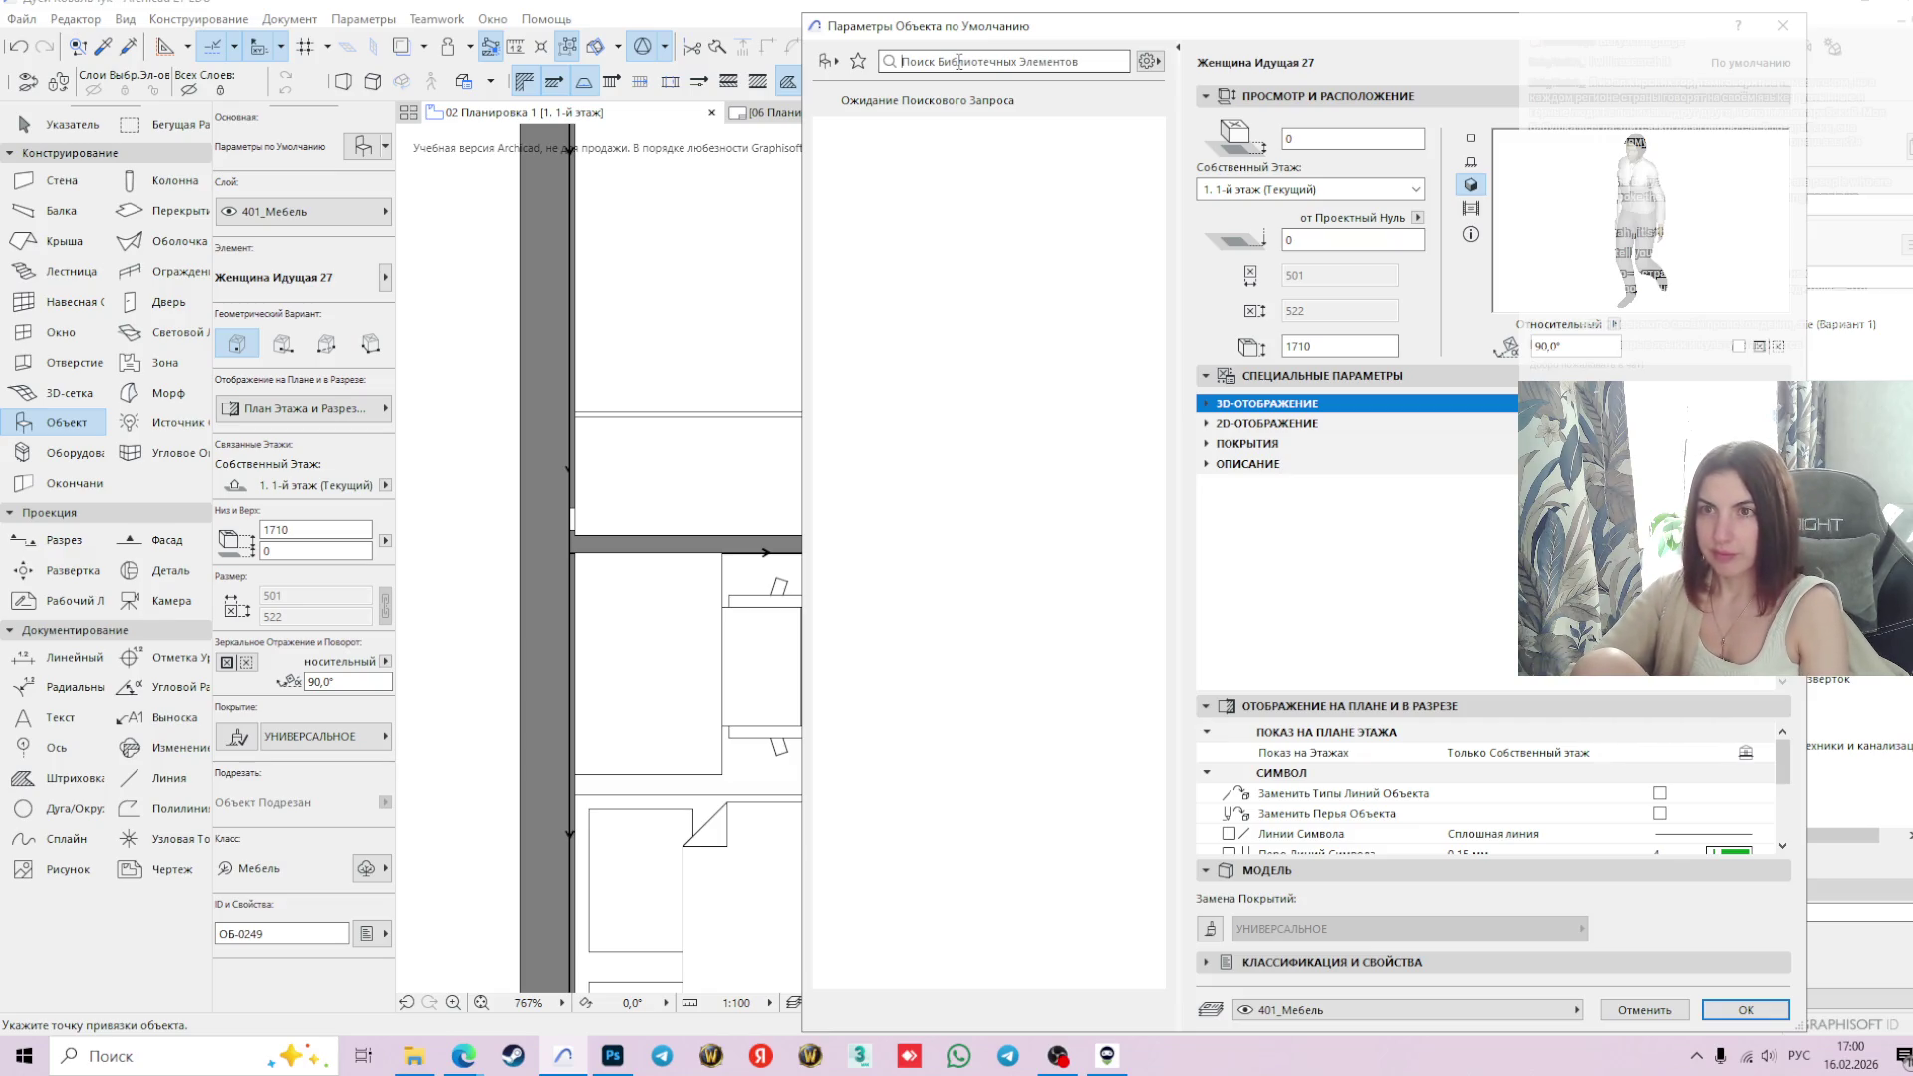
text(к)
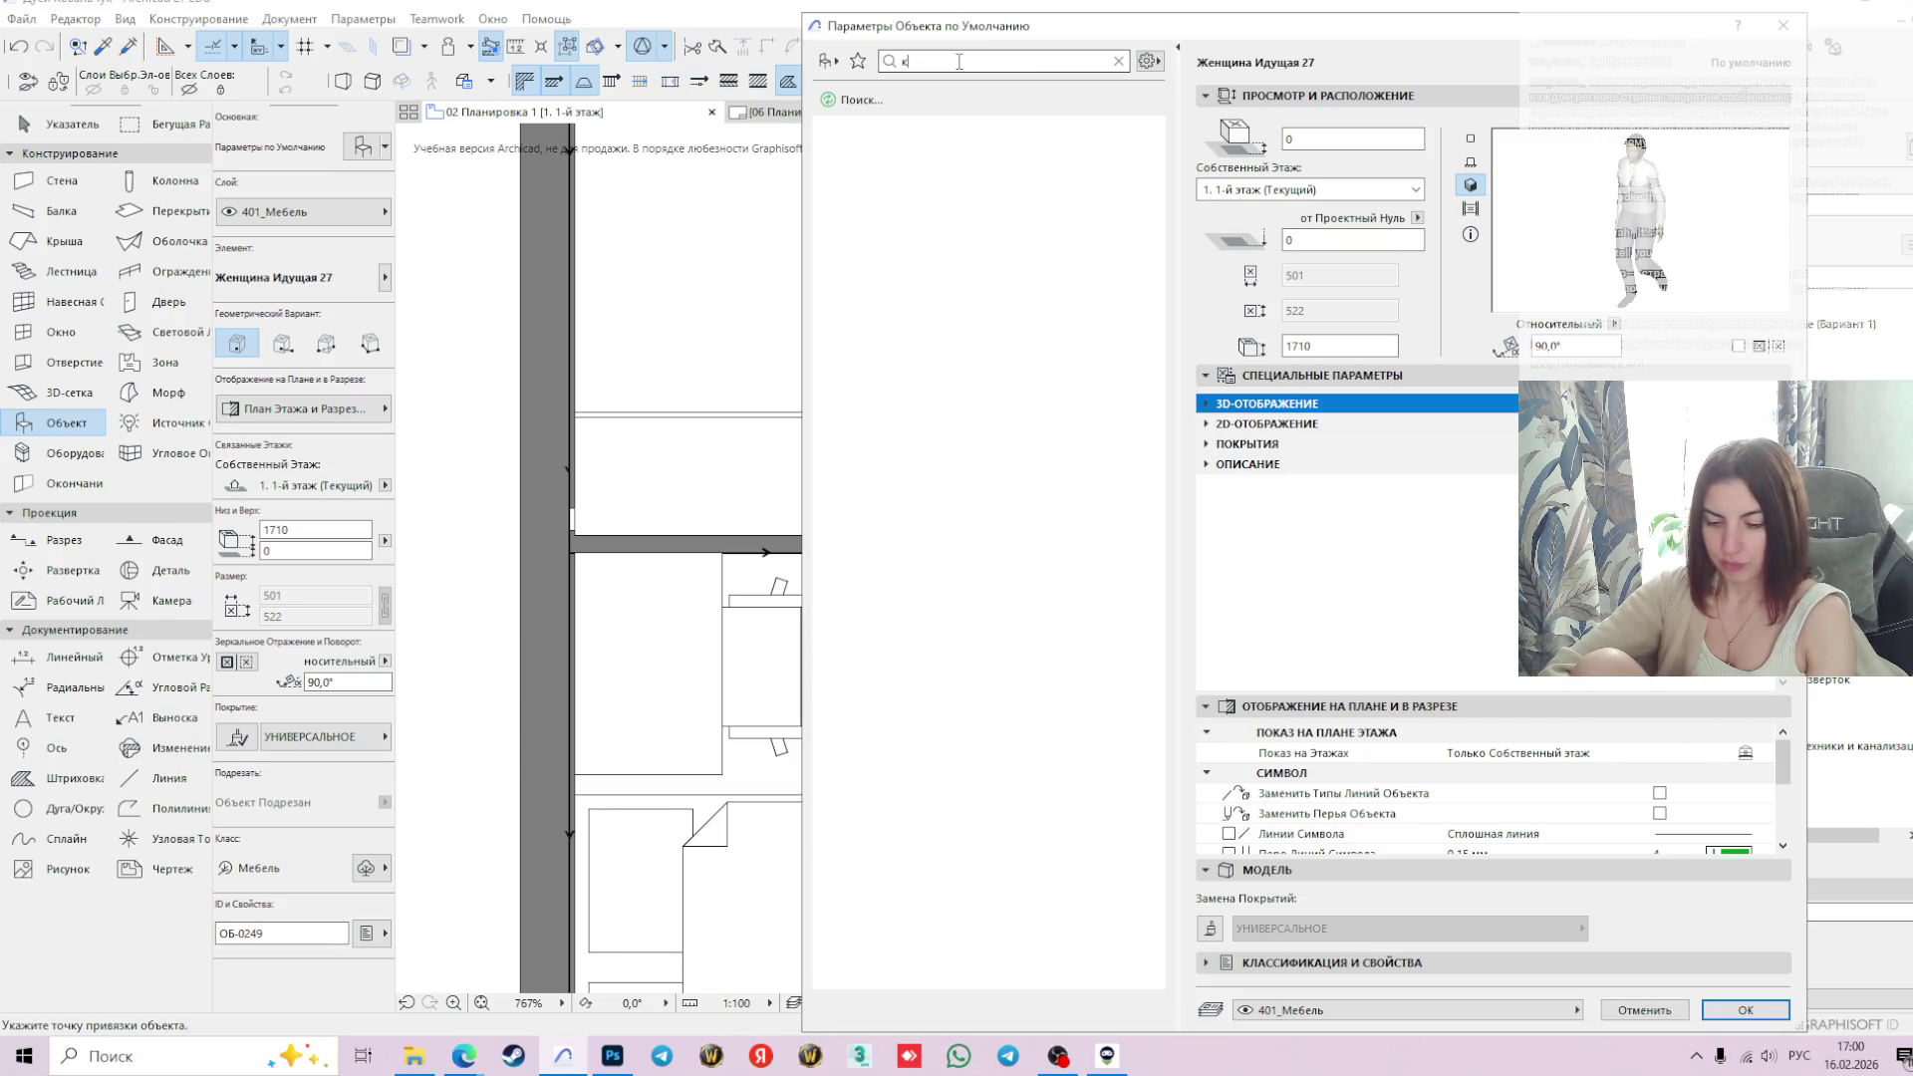
text(омпь)
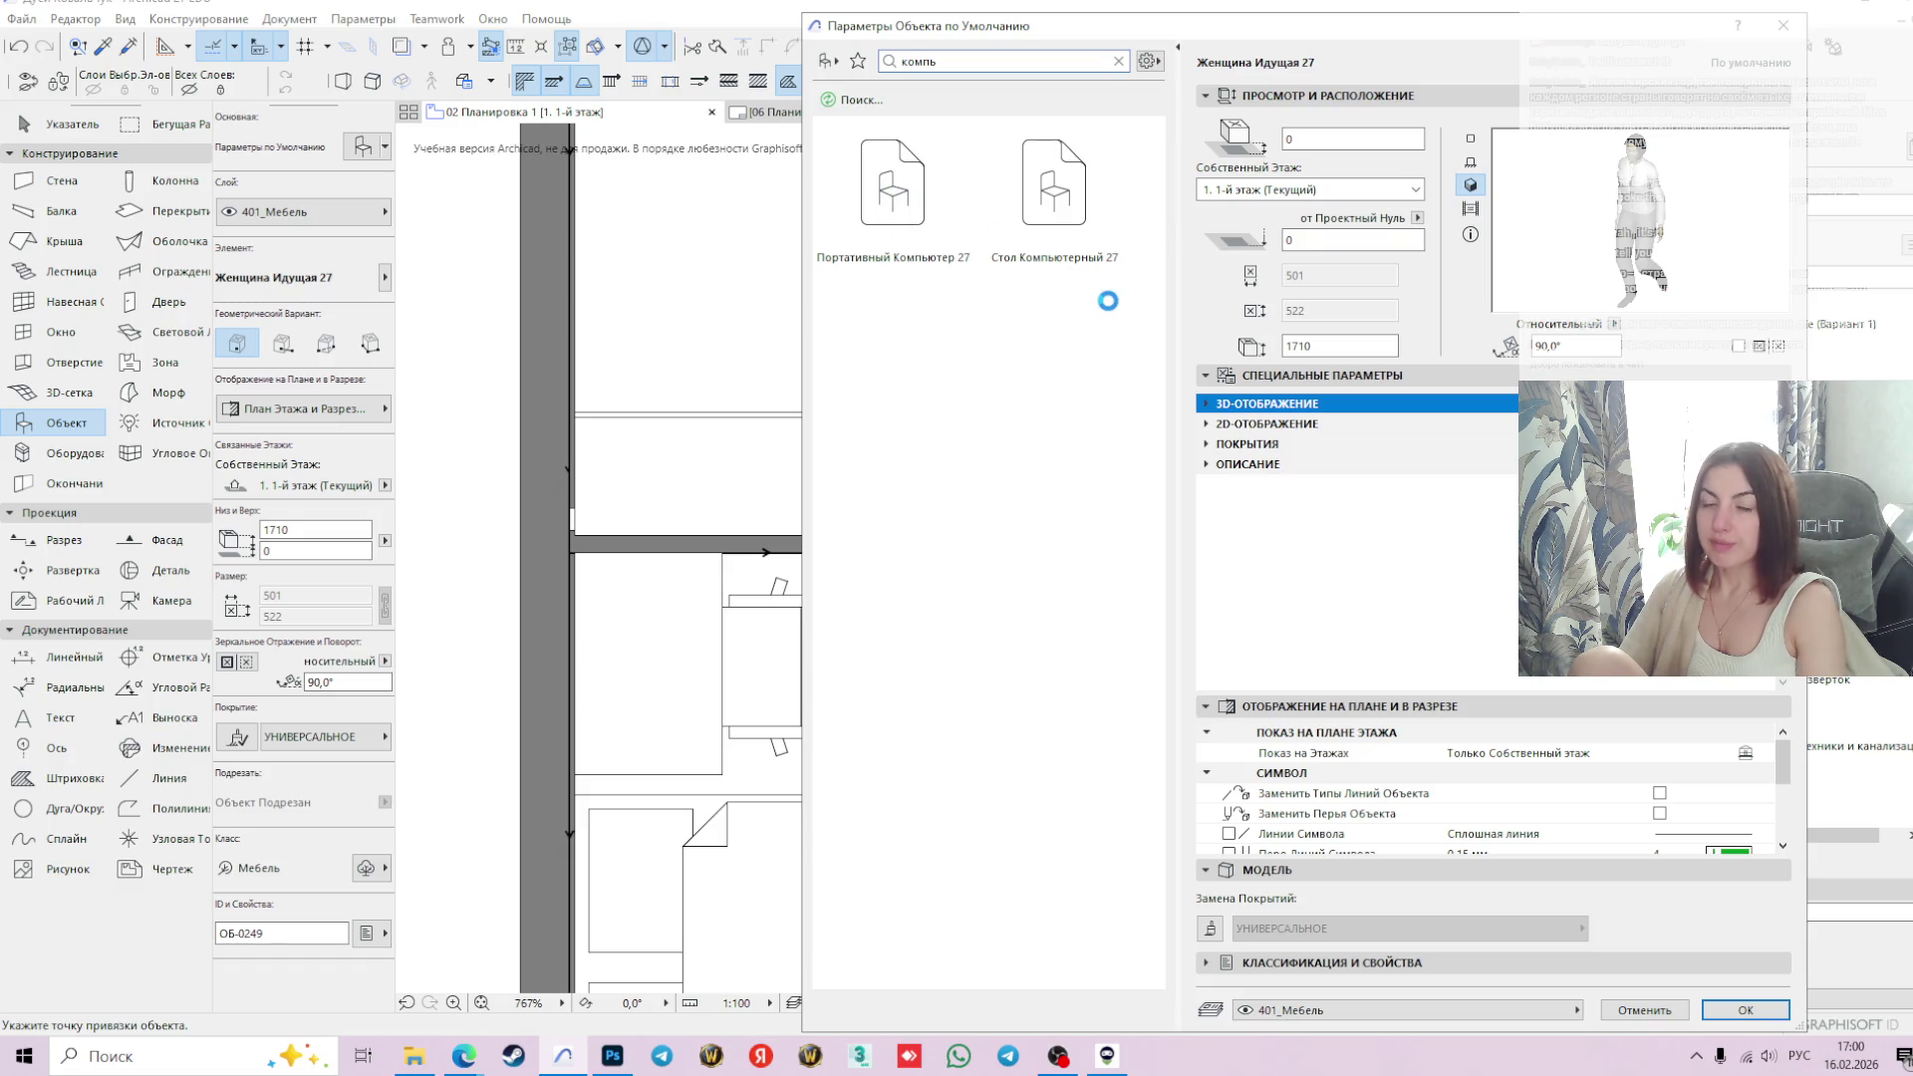
click(1247, 652)
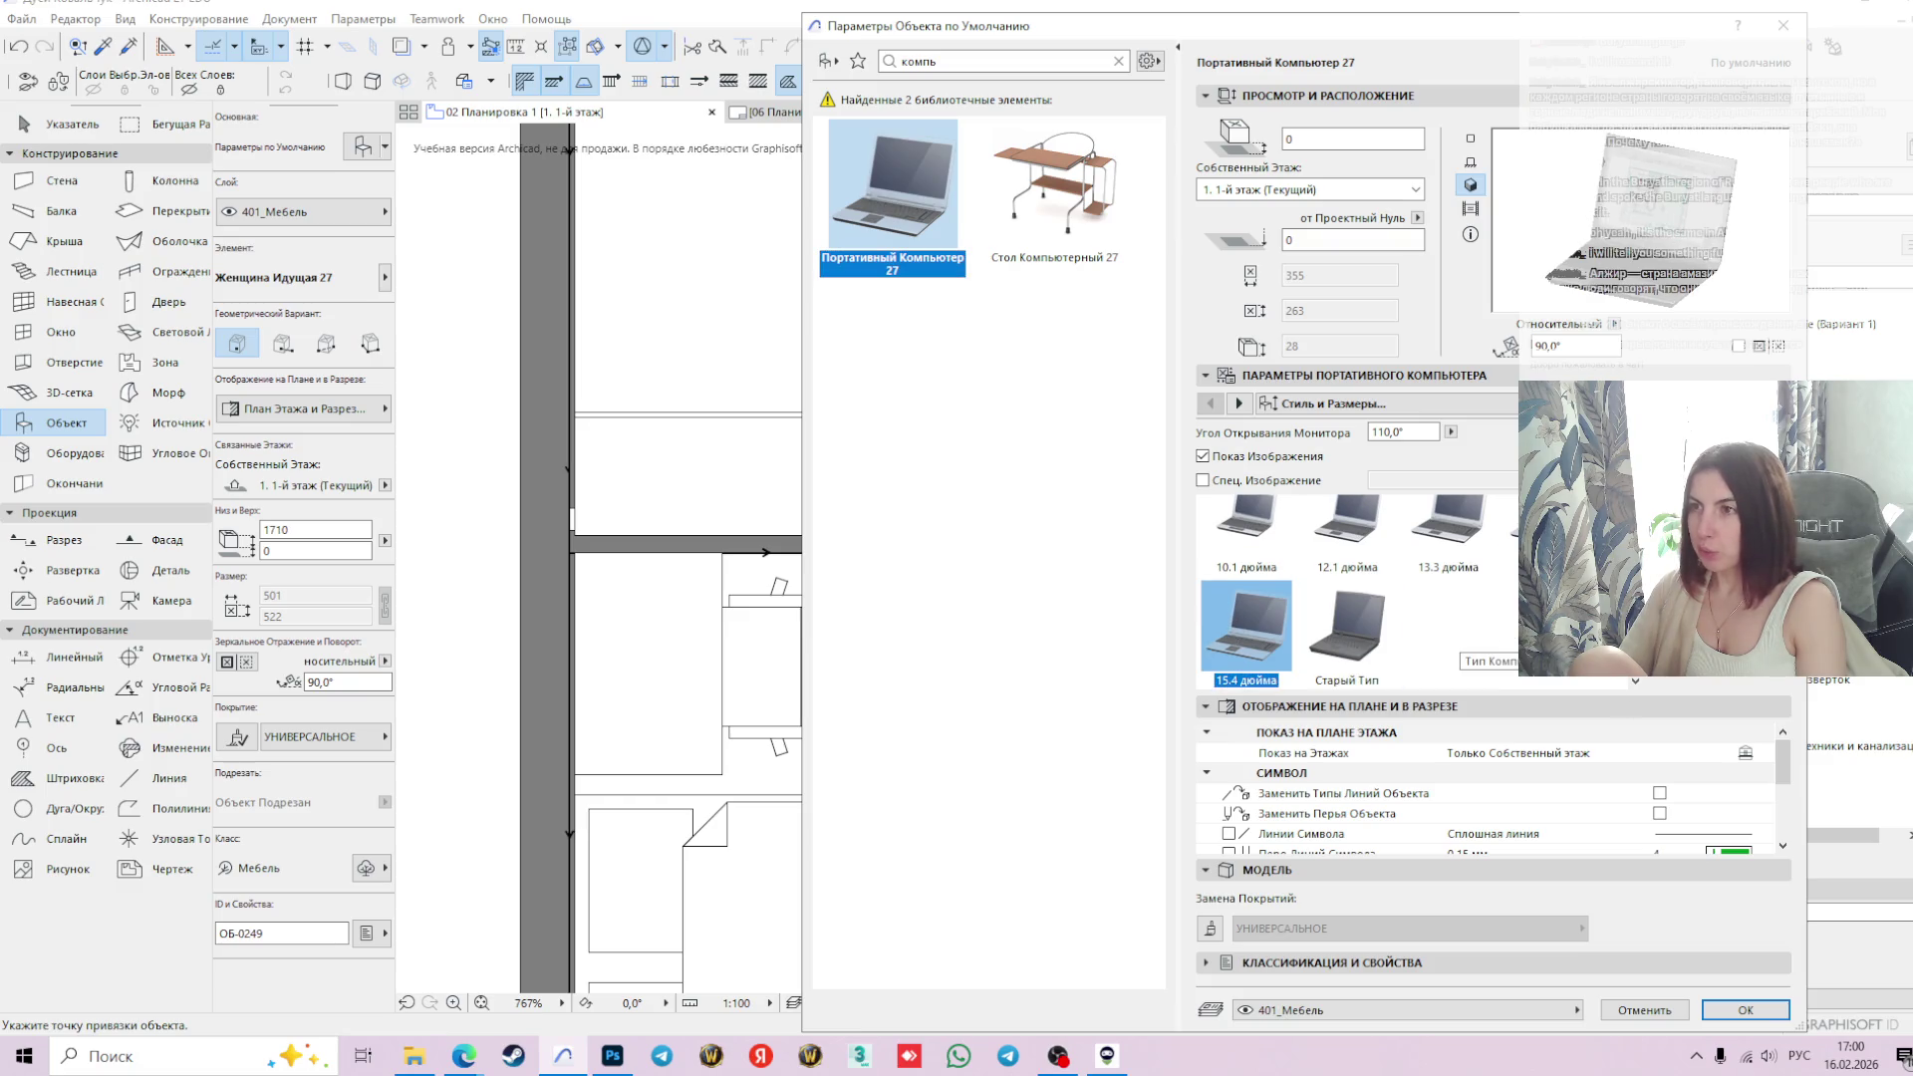
click(1745, 1009)
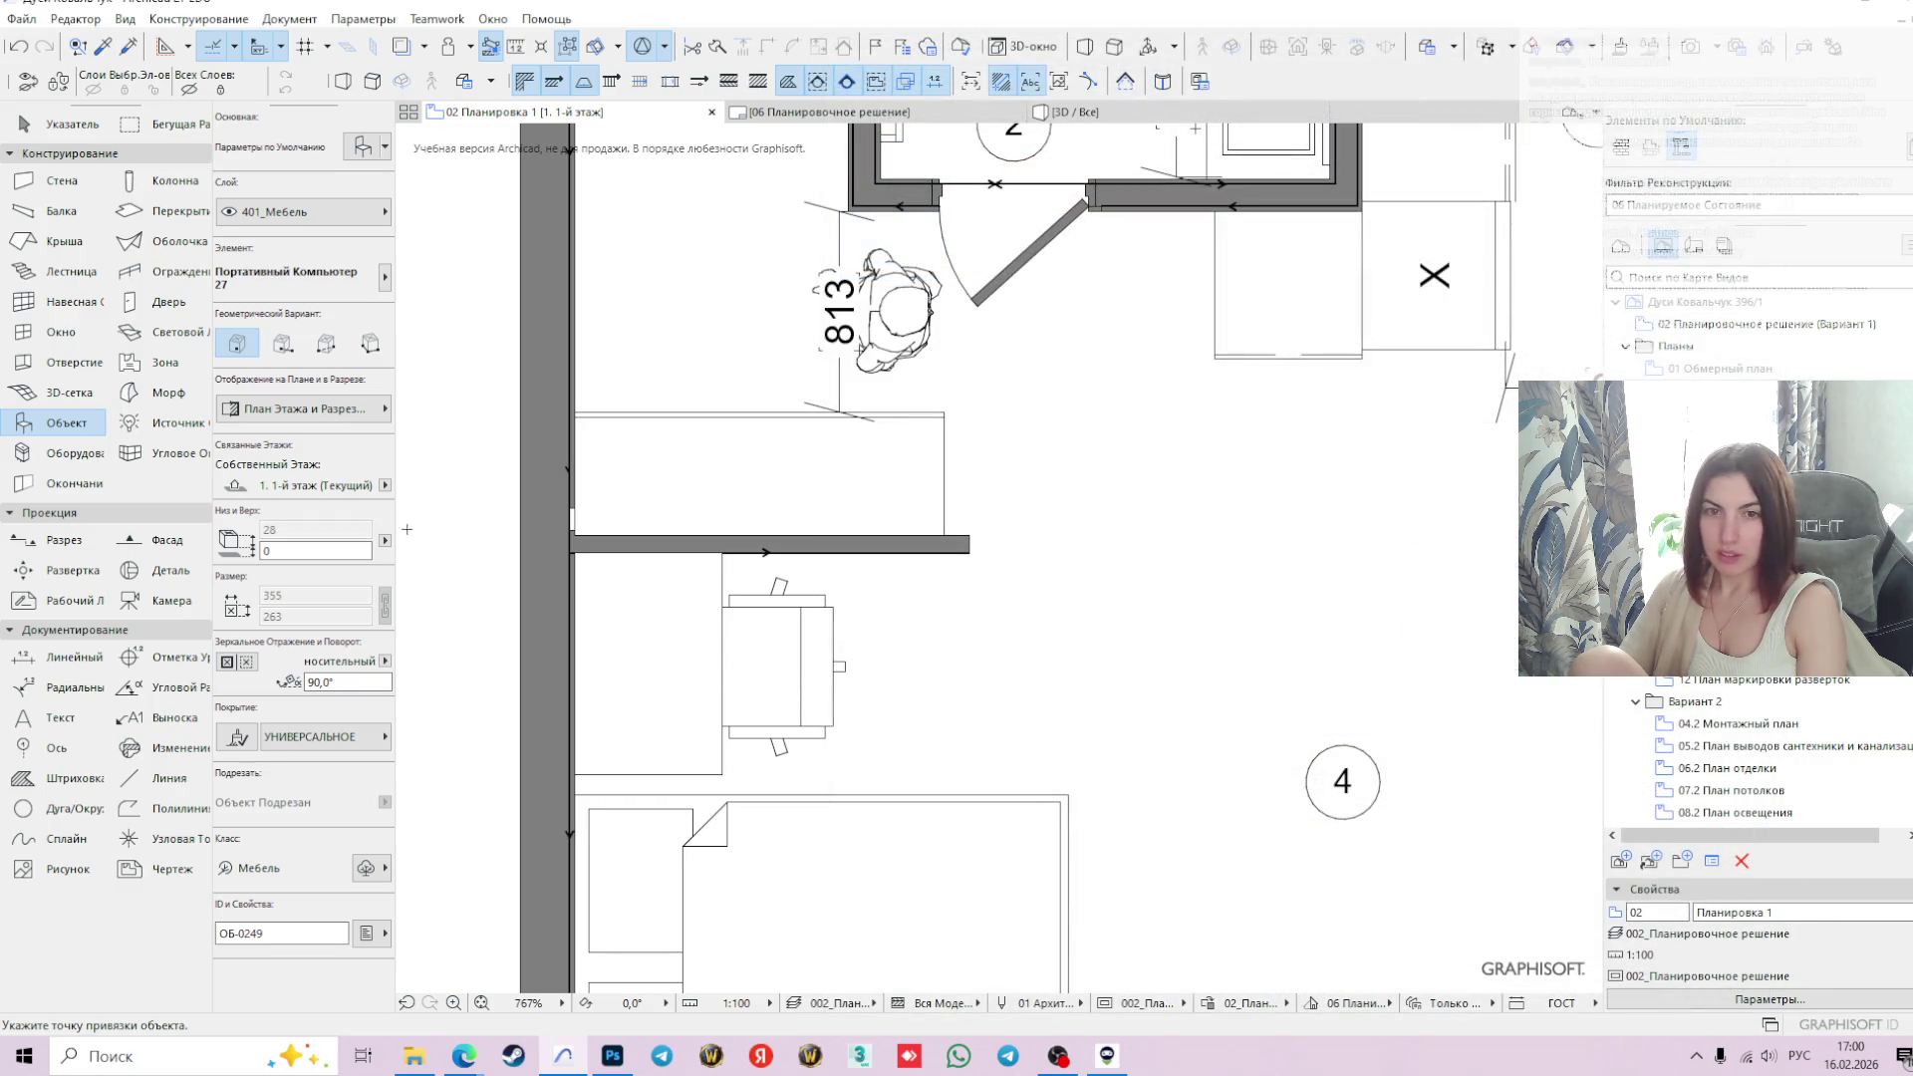
click(362, 147)
text(750)
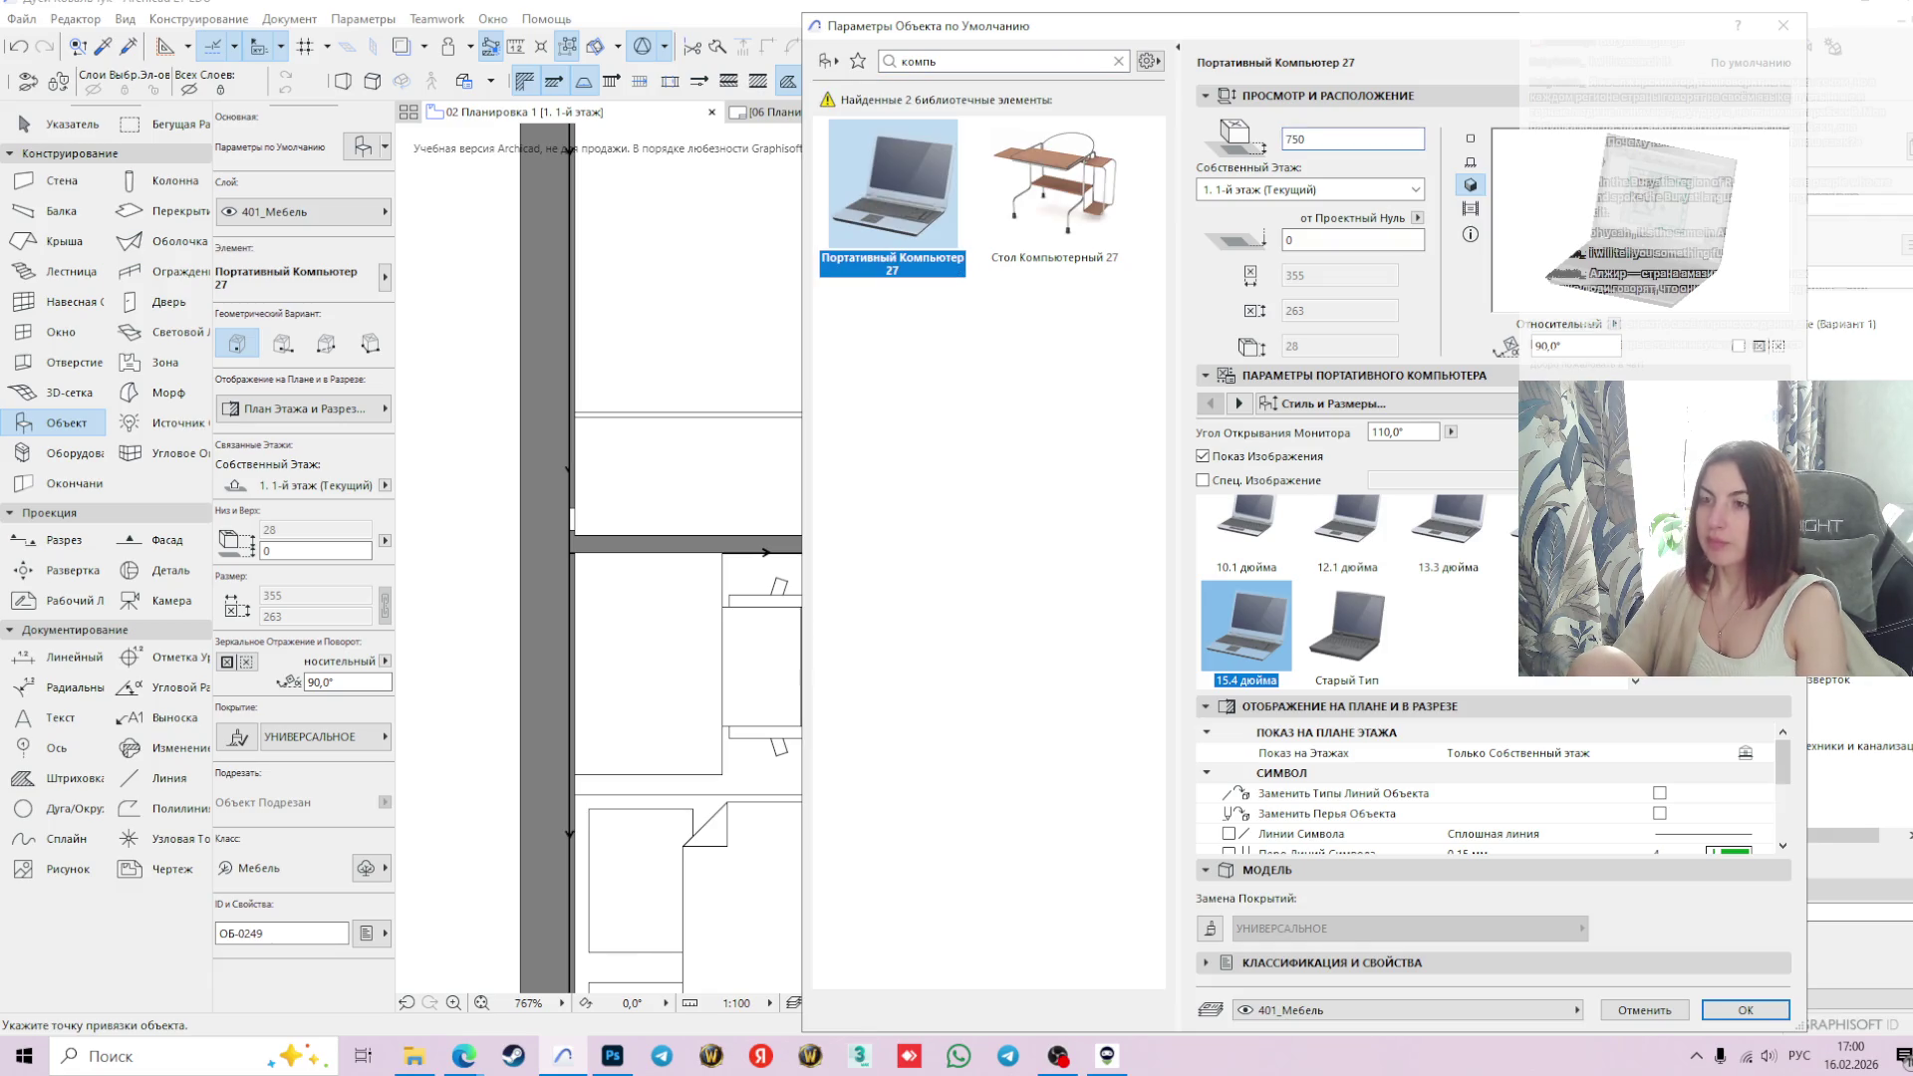
key(Return)
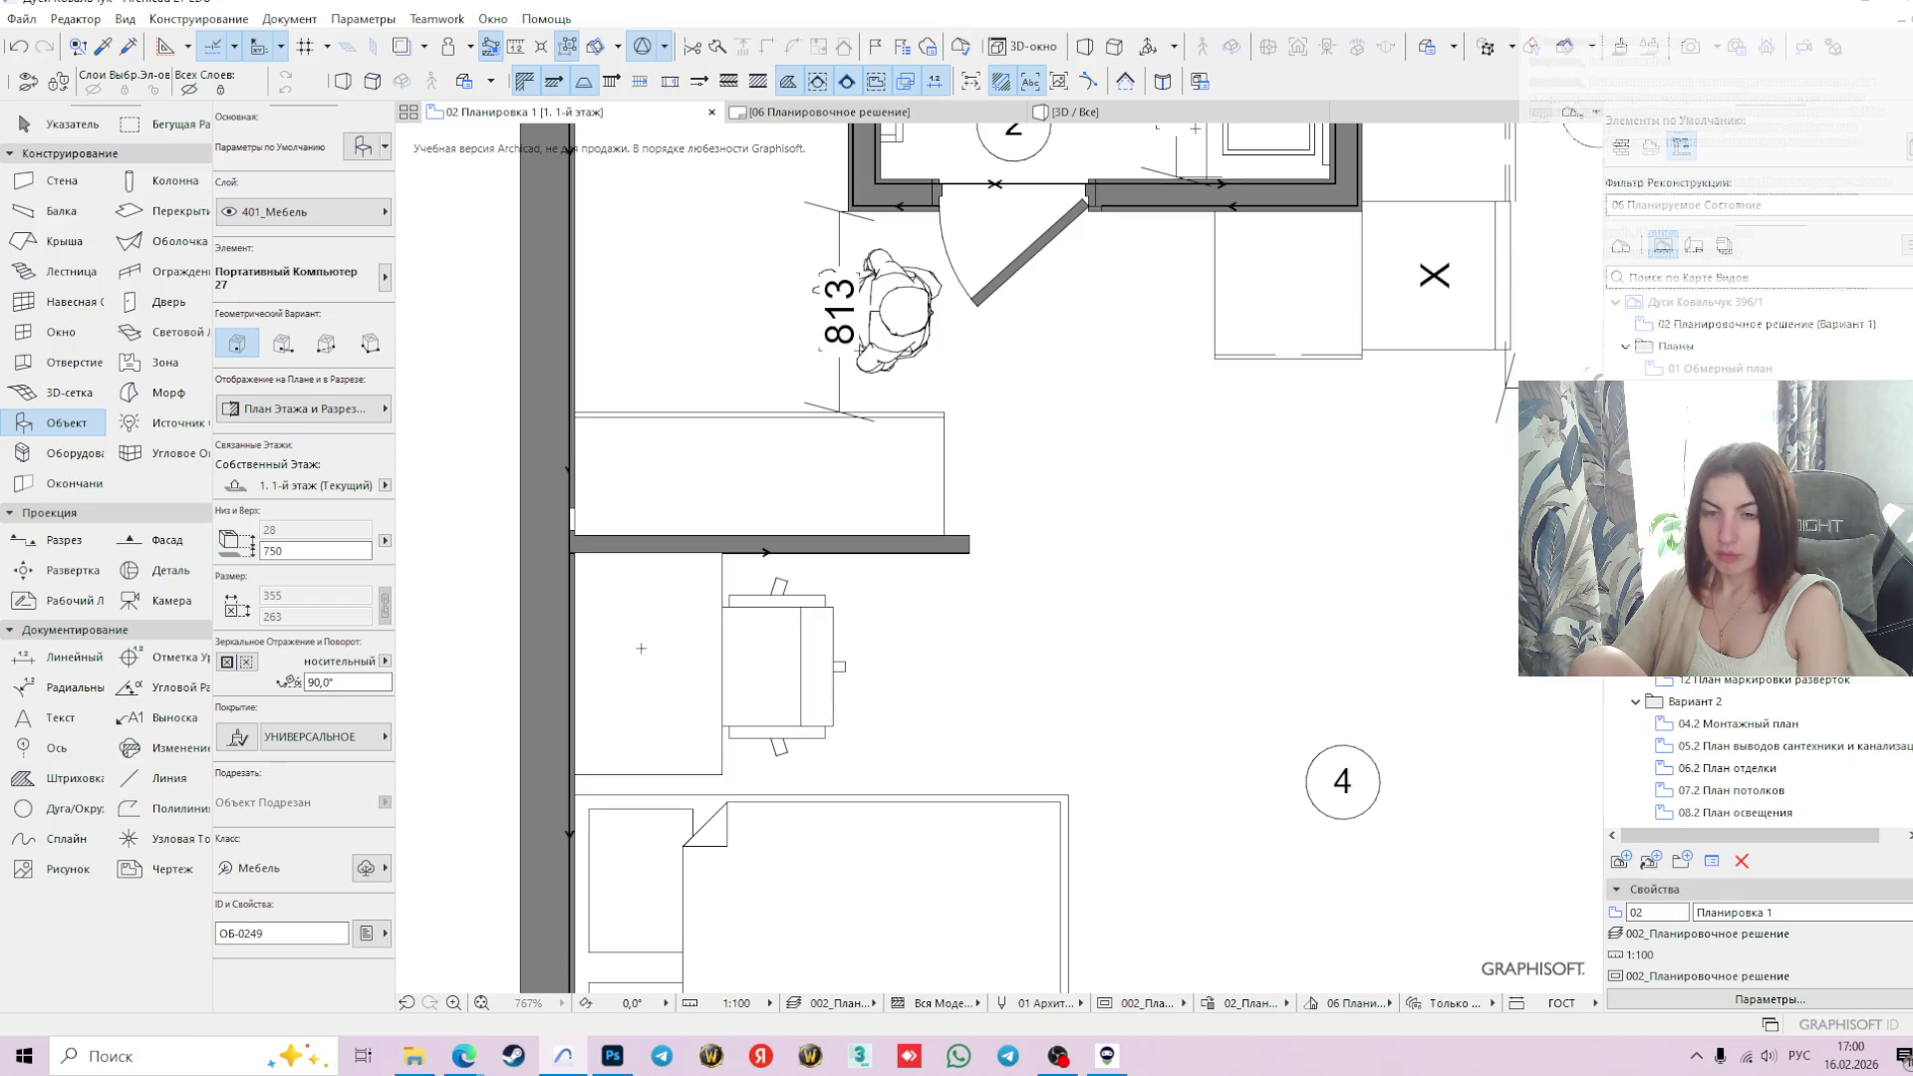
- Place the laptop, then move it onto the office desk surface
click(635, 618)
key(Escape)
click(629, 620)
scroll(630, 620, up, 5)
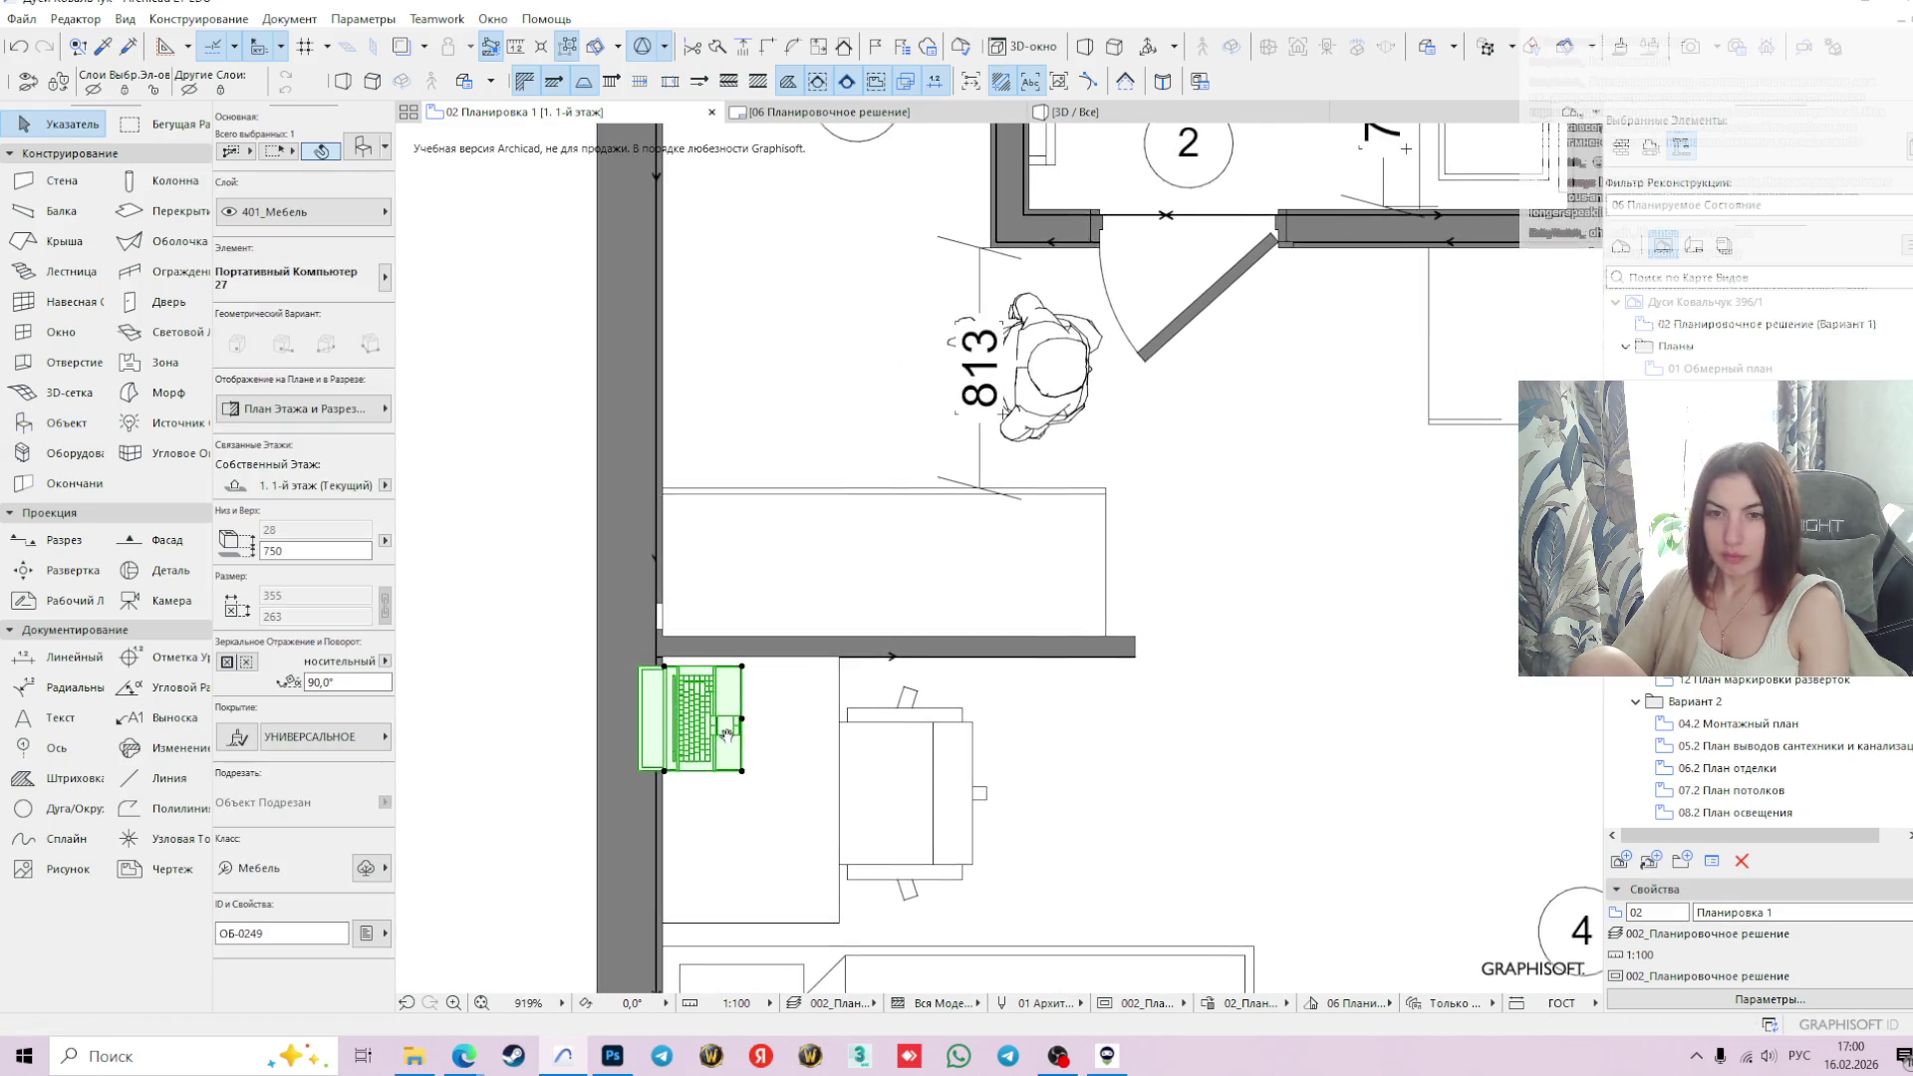
click(753, 711)
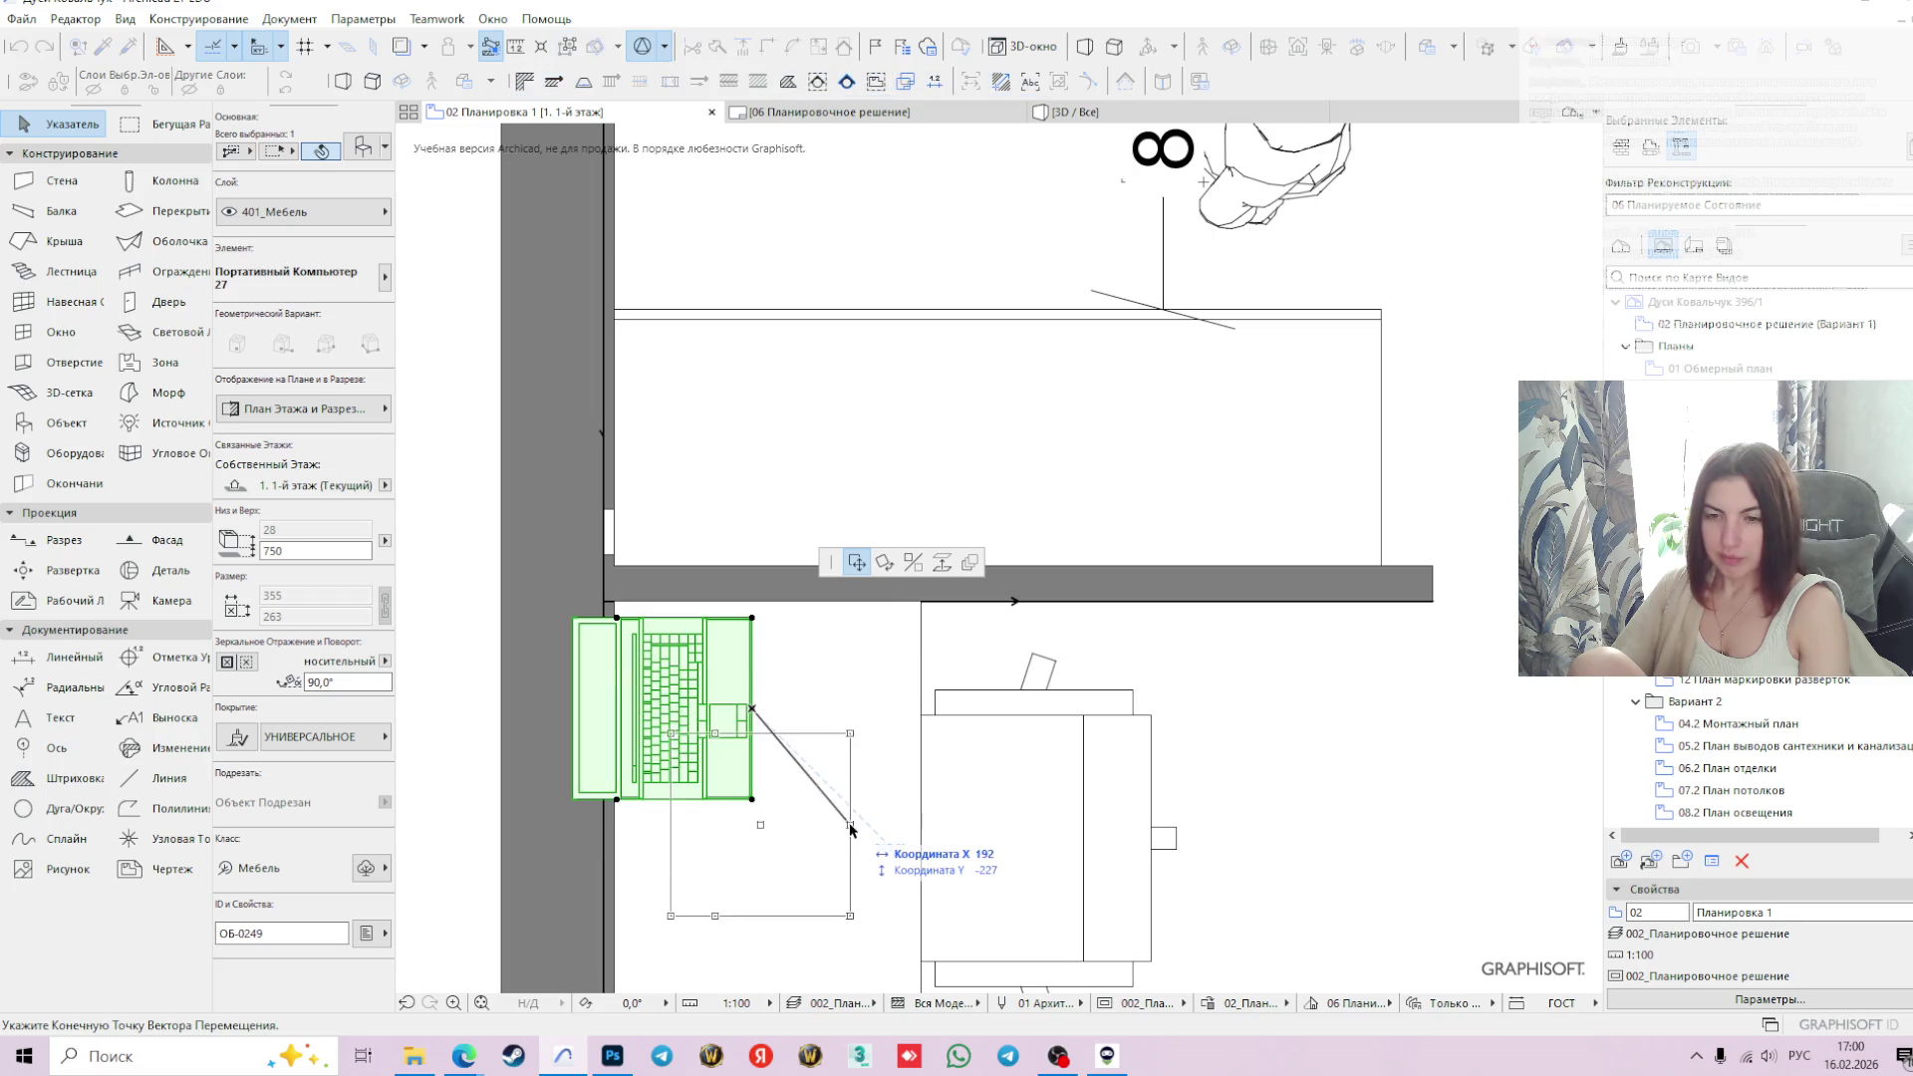
click(858, 827)
click(867, 659)
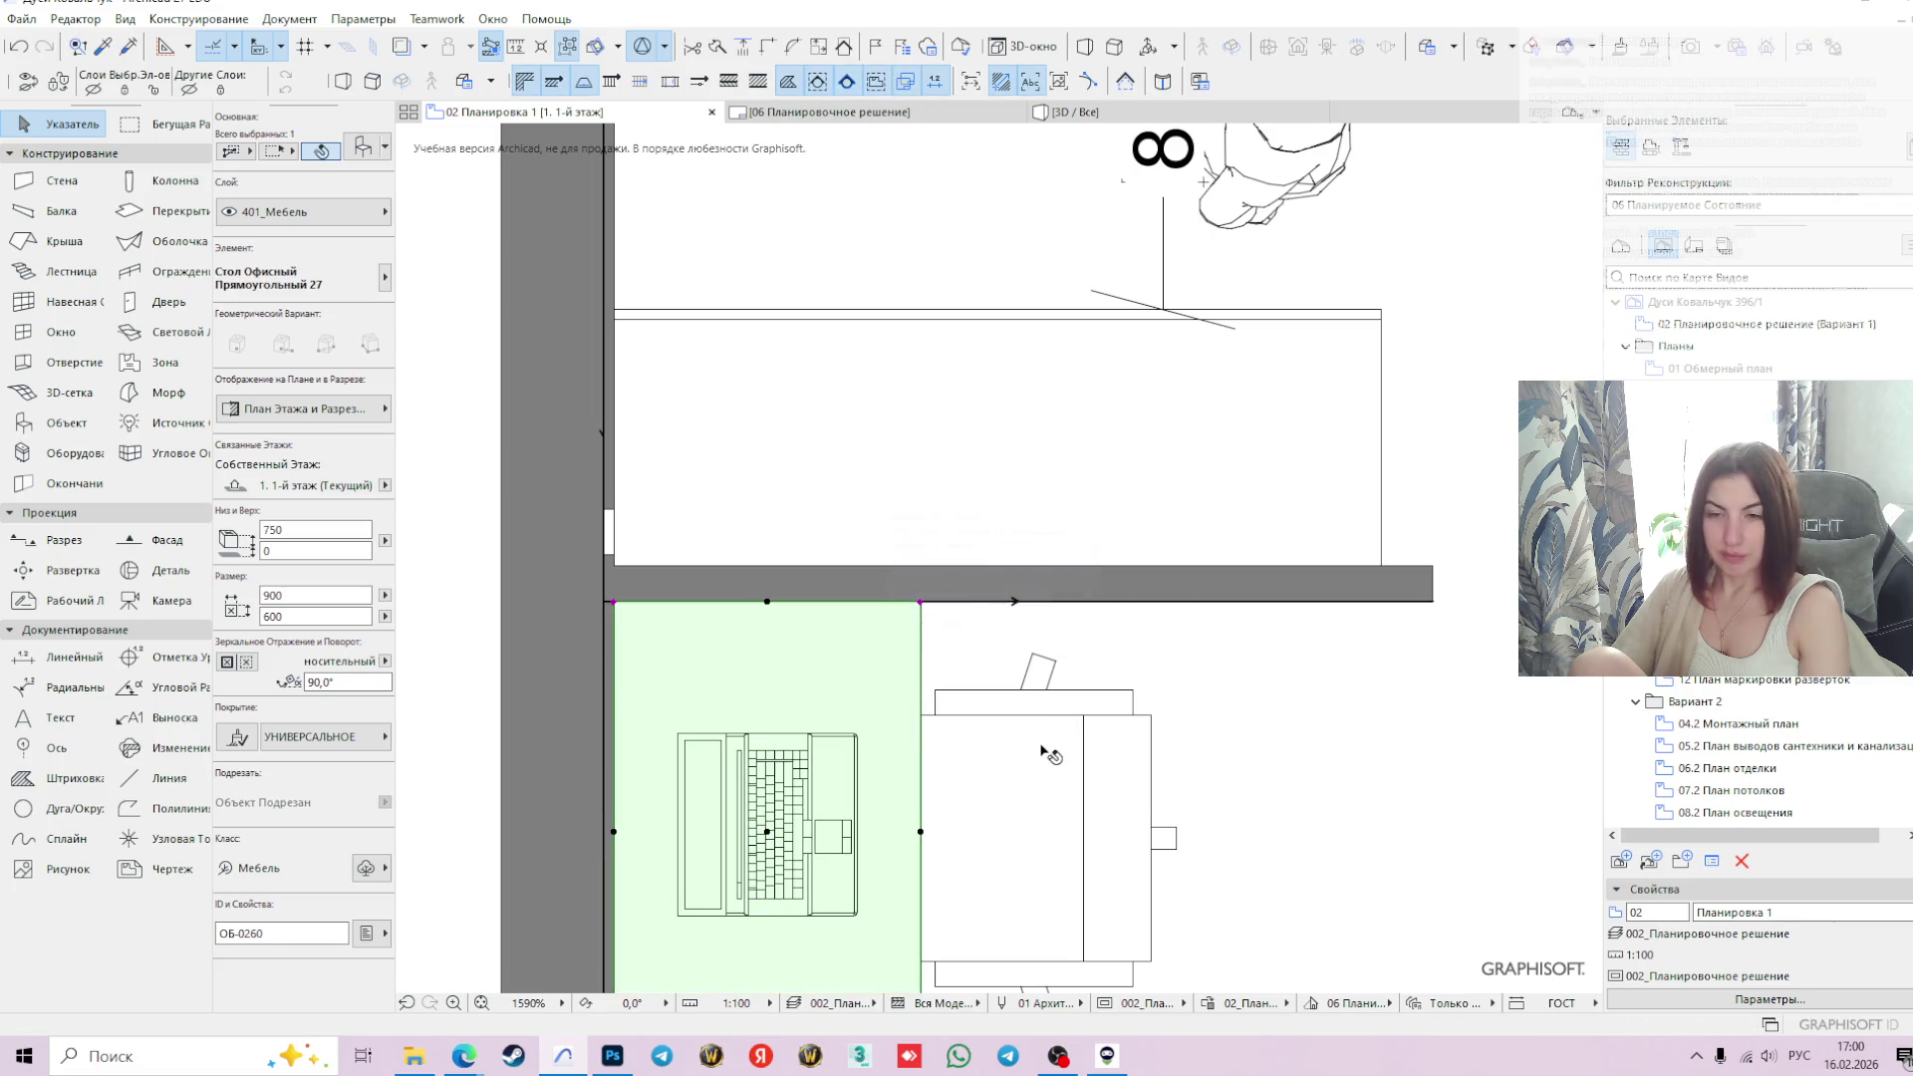
scroll(977, 707, down, 3)
click(583, 612)
- Zoom out and pan to see the whole floor plan
scroll(835, 605, down, 3)
mouse_move(1162, 619)
middle_down()
mouse_move(1025, 491)
mouse_move(1209, 589)
mouse_move(902, 538)
middle_up()
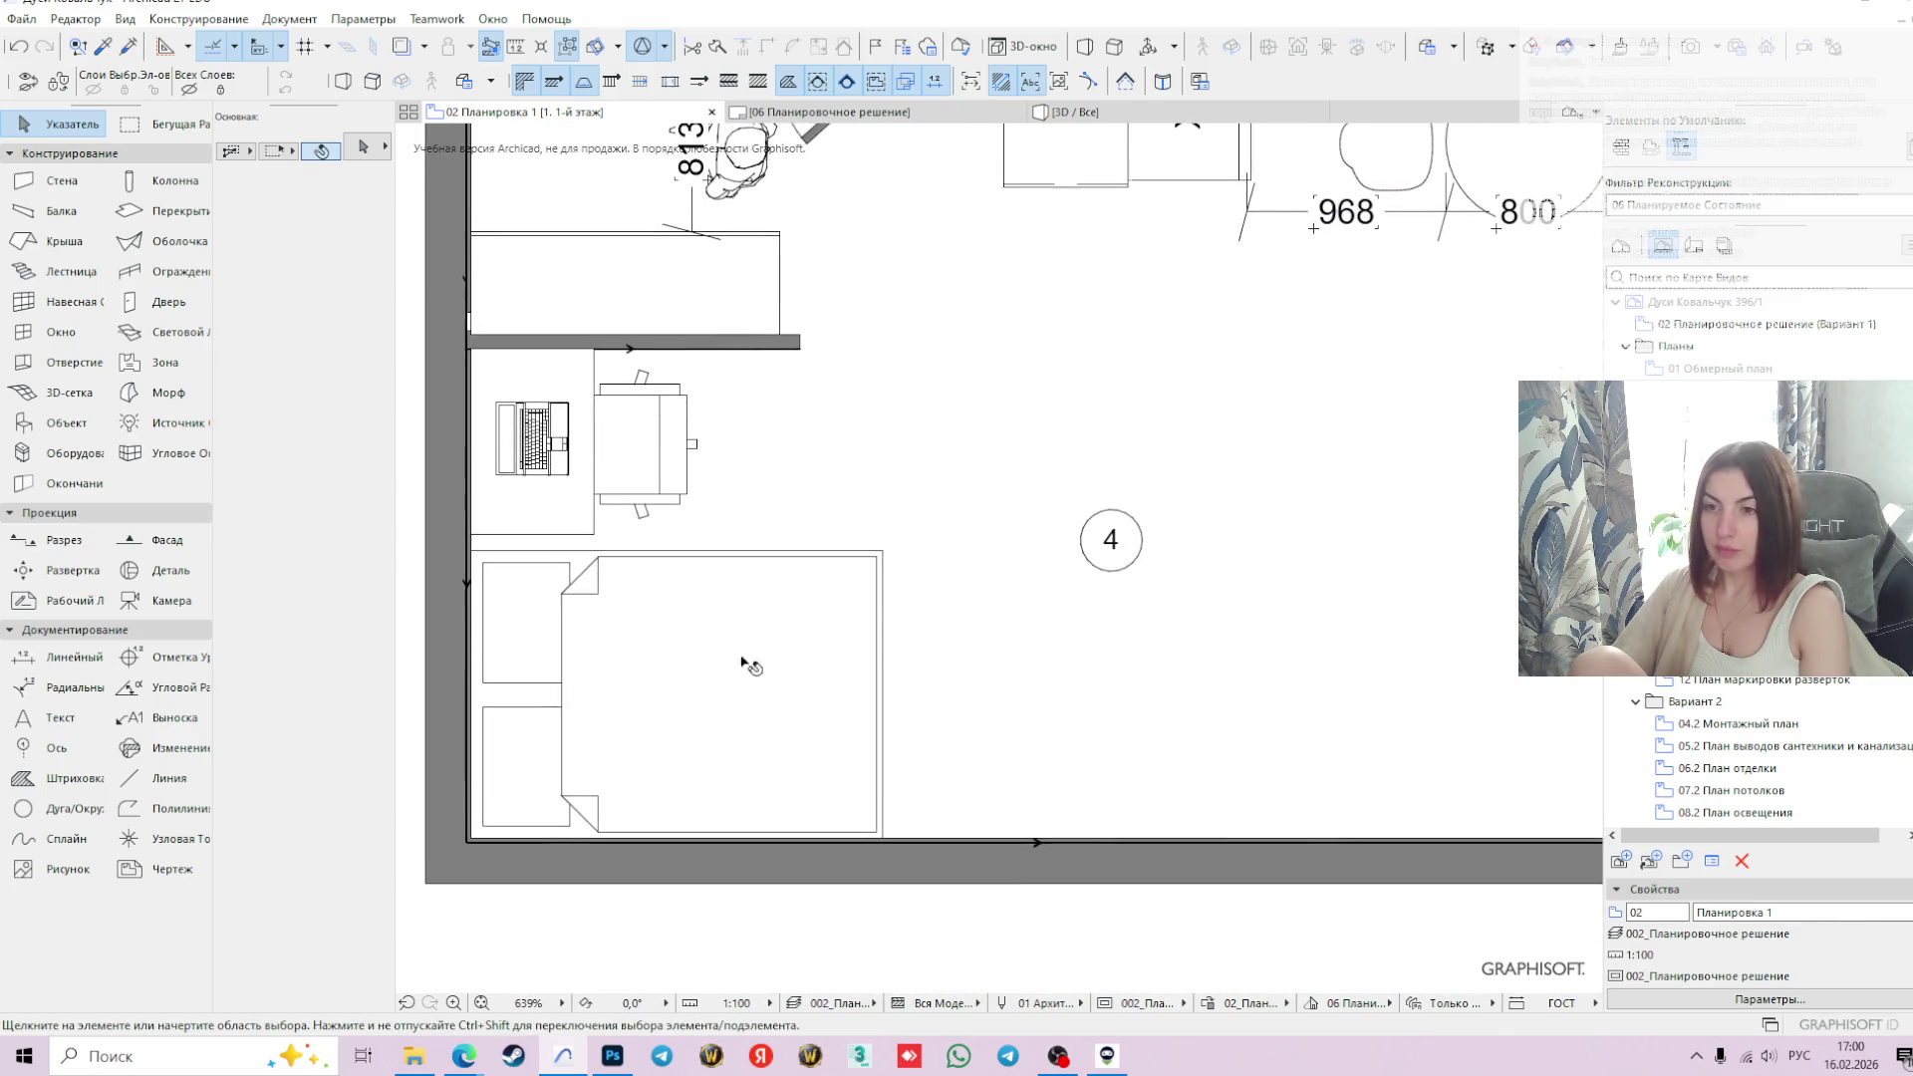
scroll(1038, 559, down, 3)
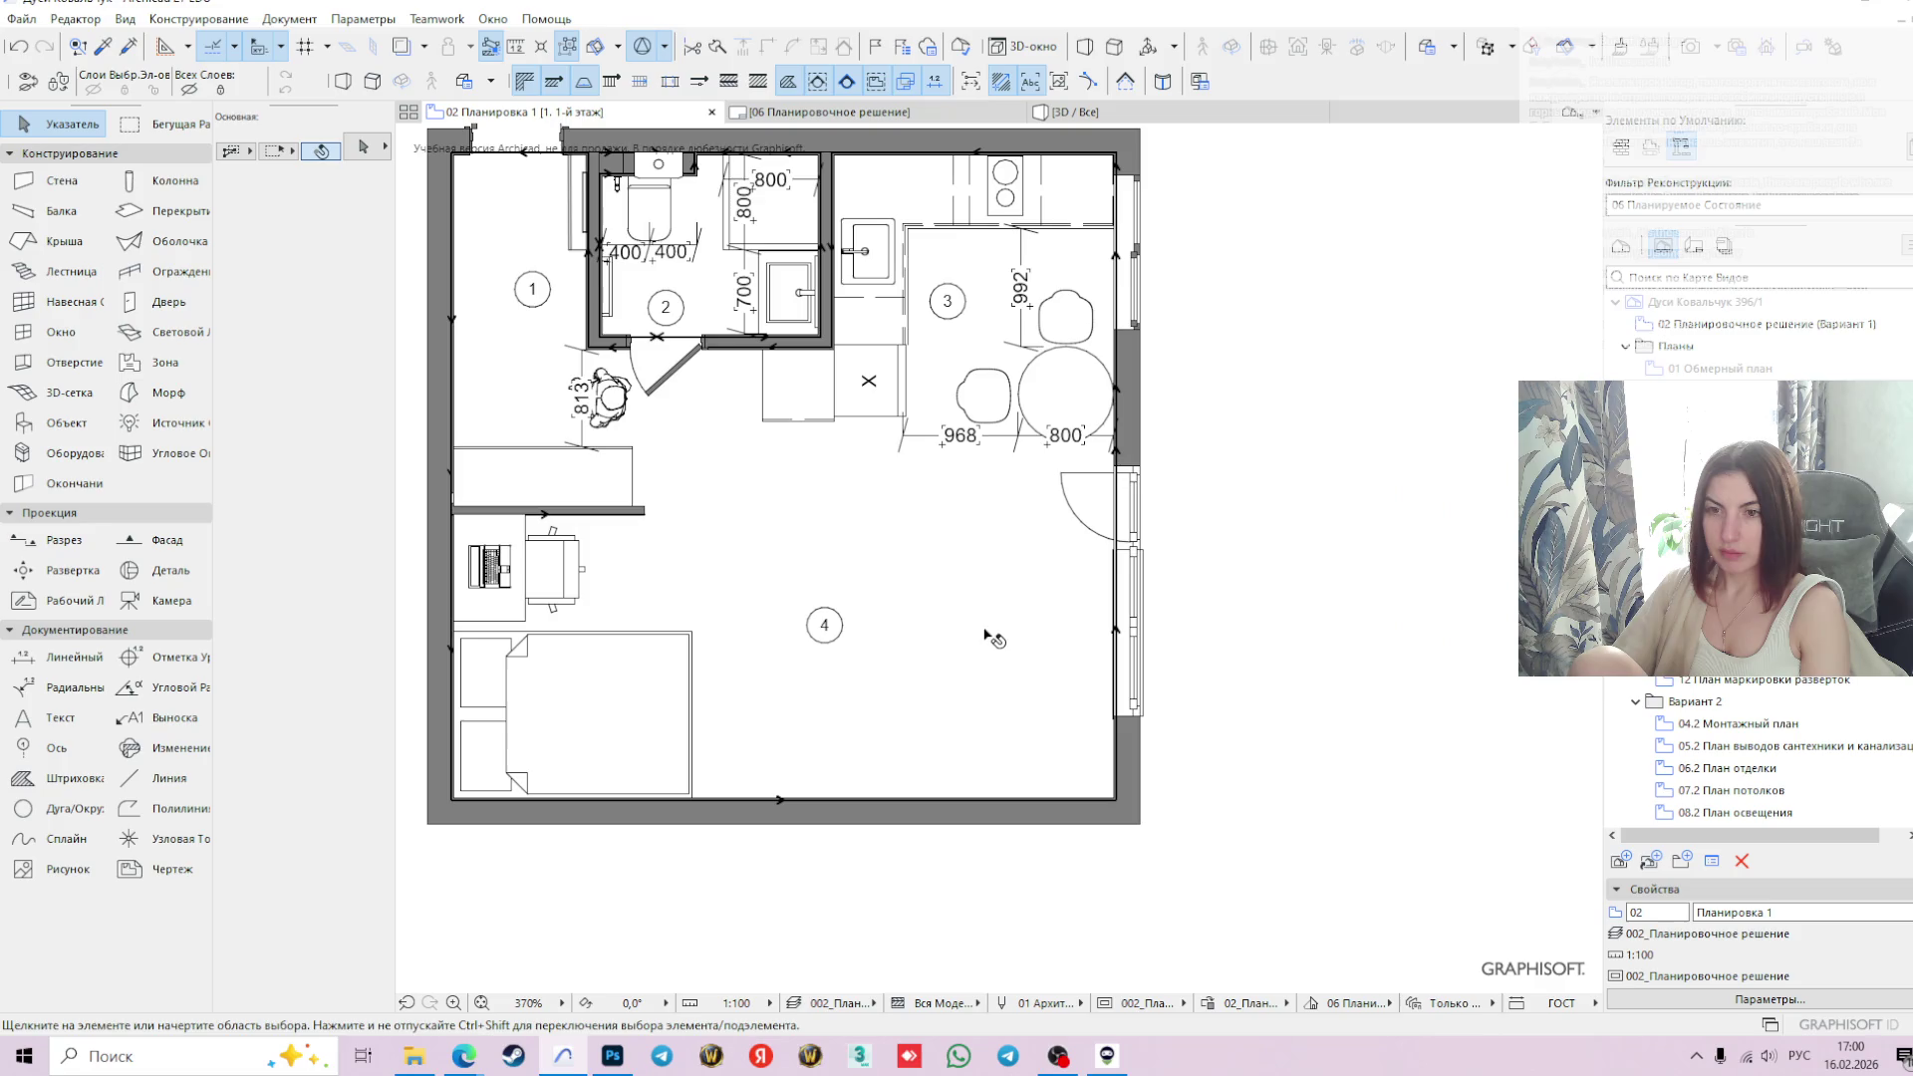
scroll(990, 636, down, 2)
middle_drag(1026, 528, 1026, 566)
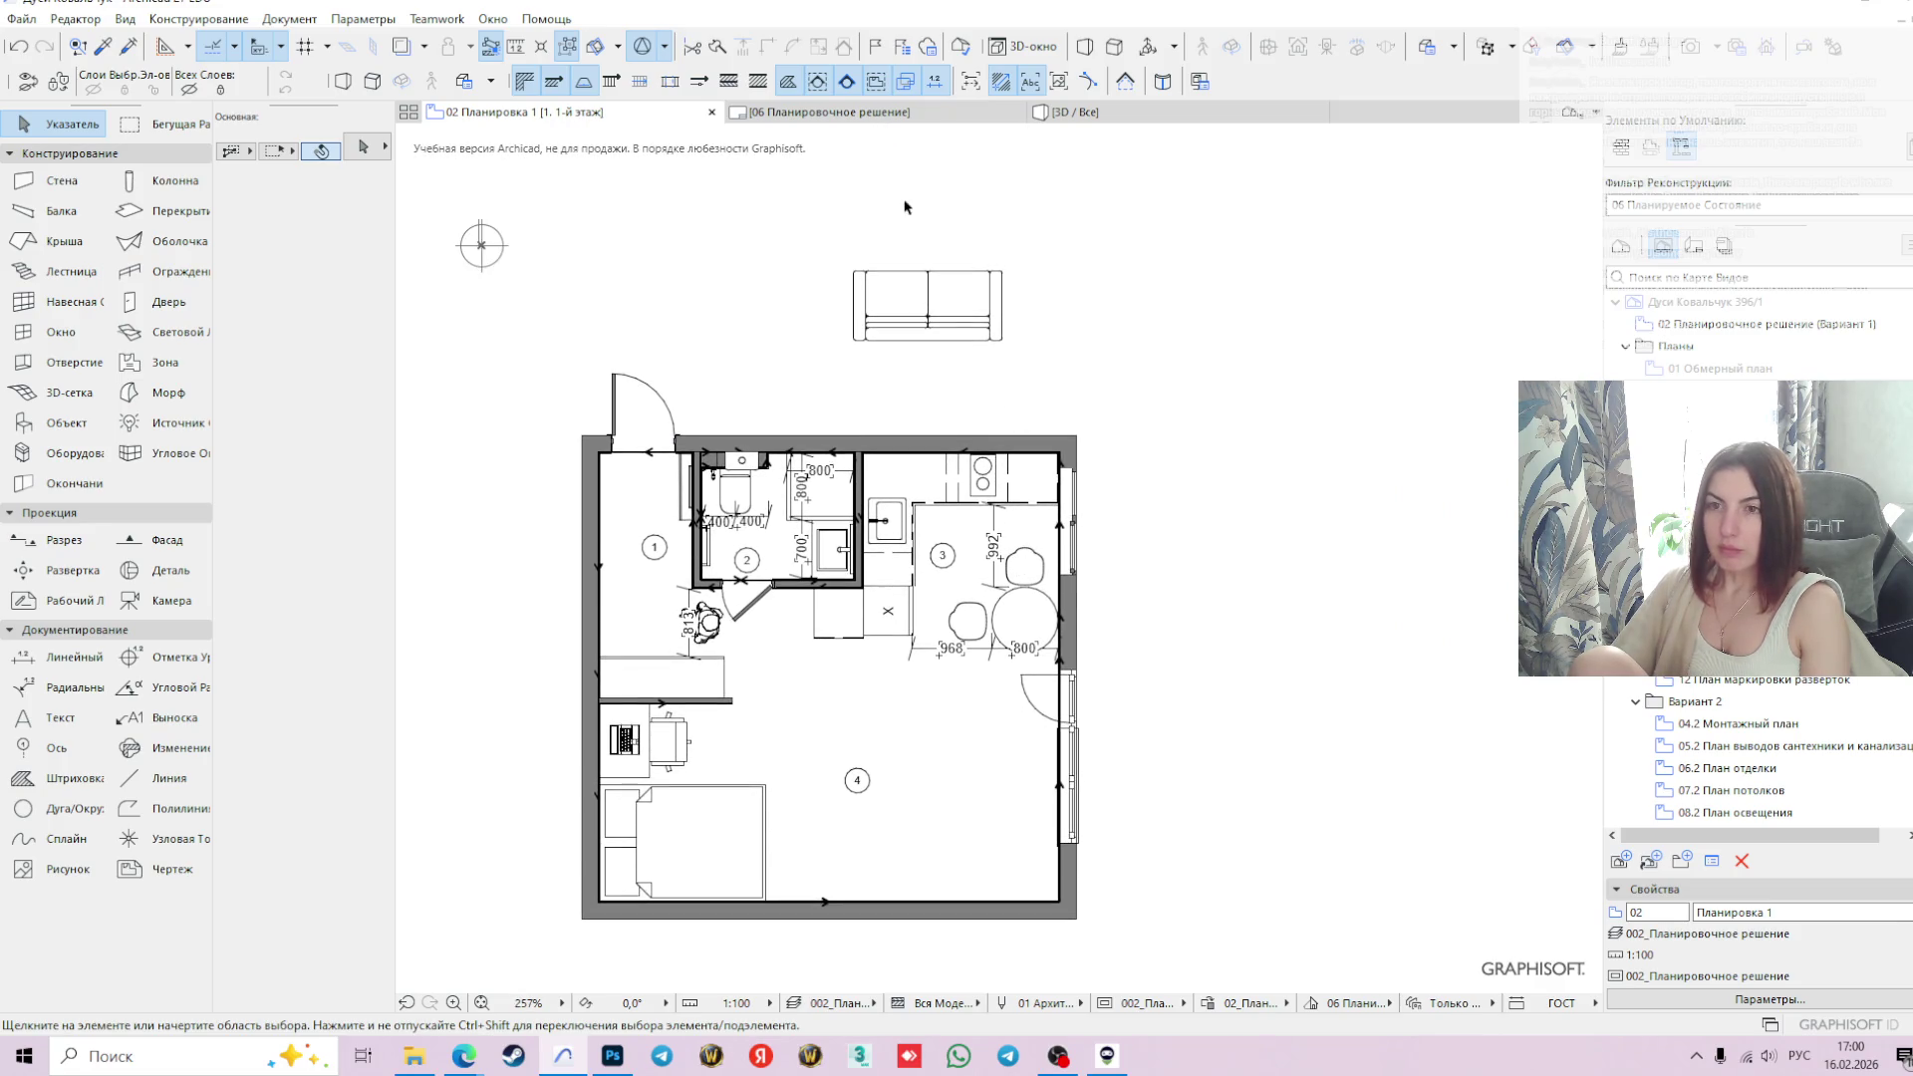
- Select the sofa outside the apartment and rotate it 90° about its corner
drag(906, 196, 1007, 402)
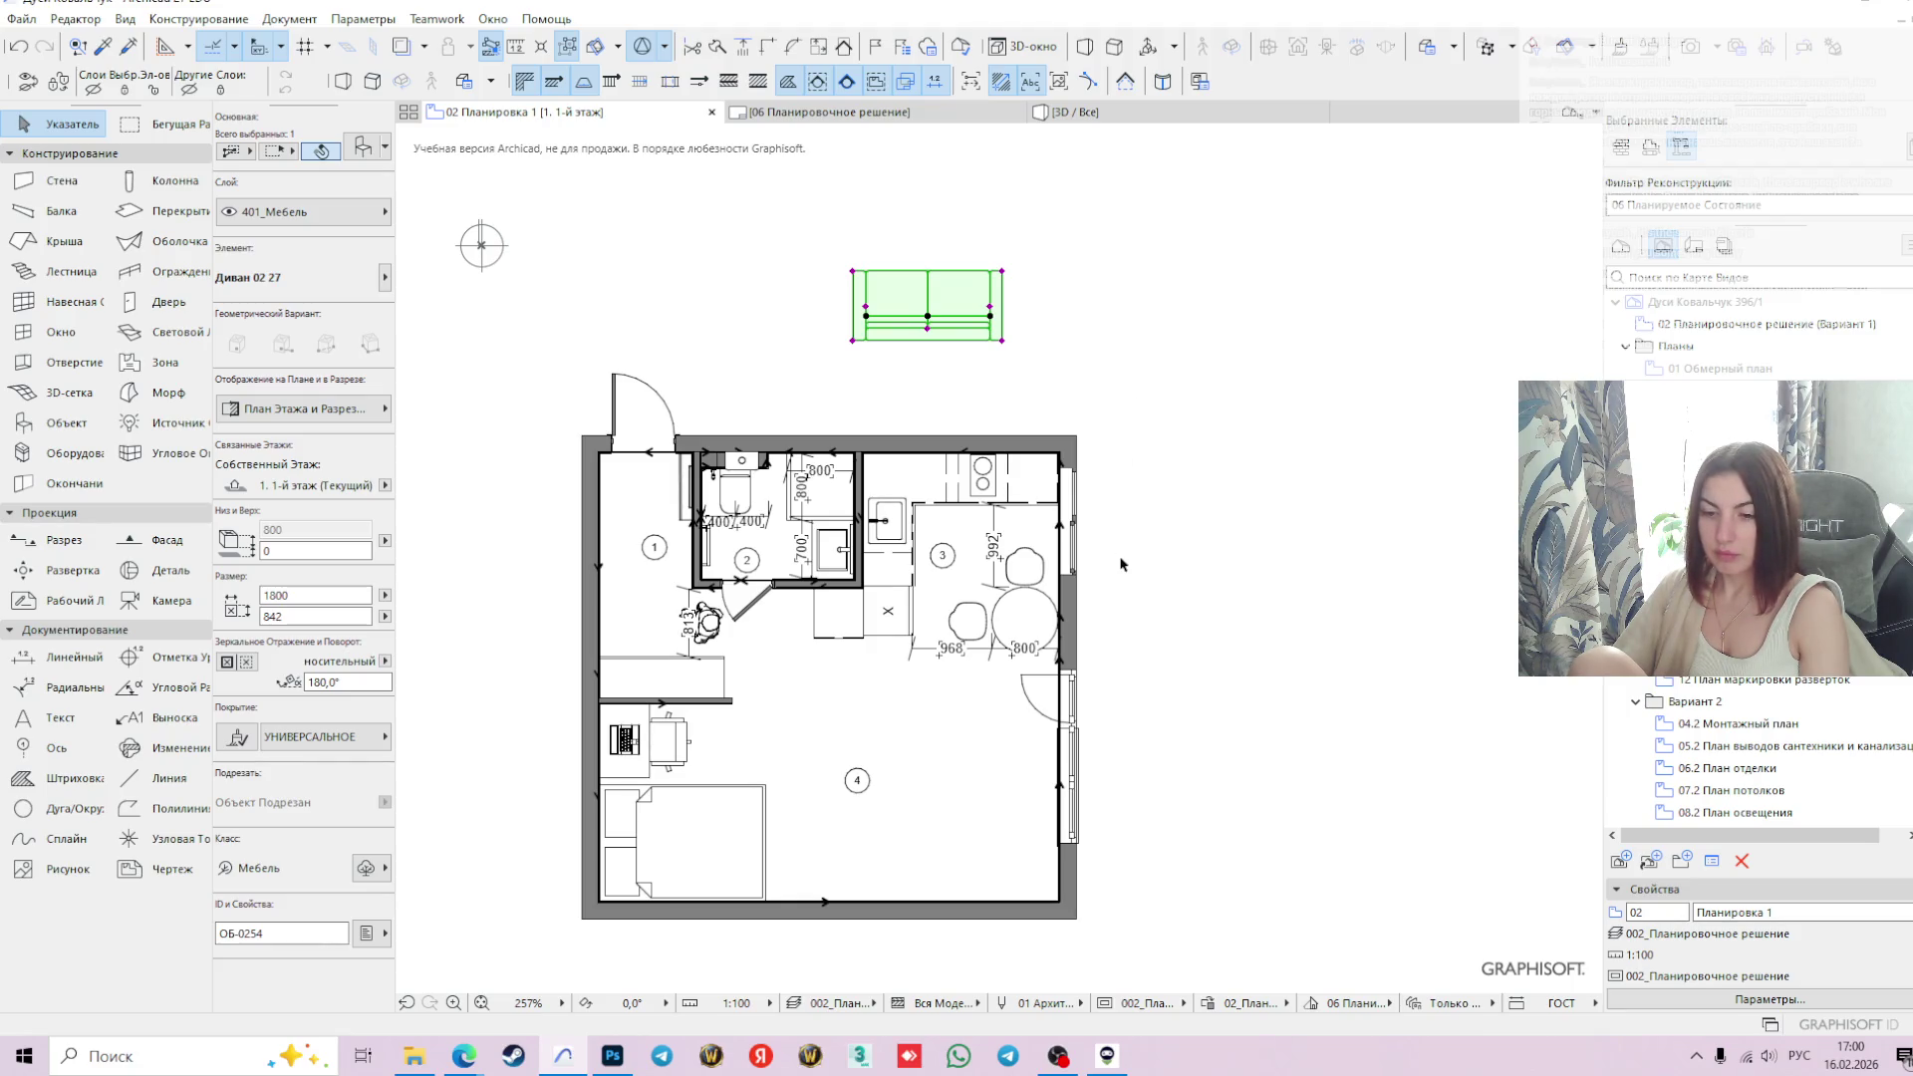
click(853, 273)
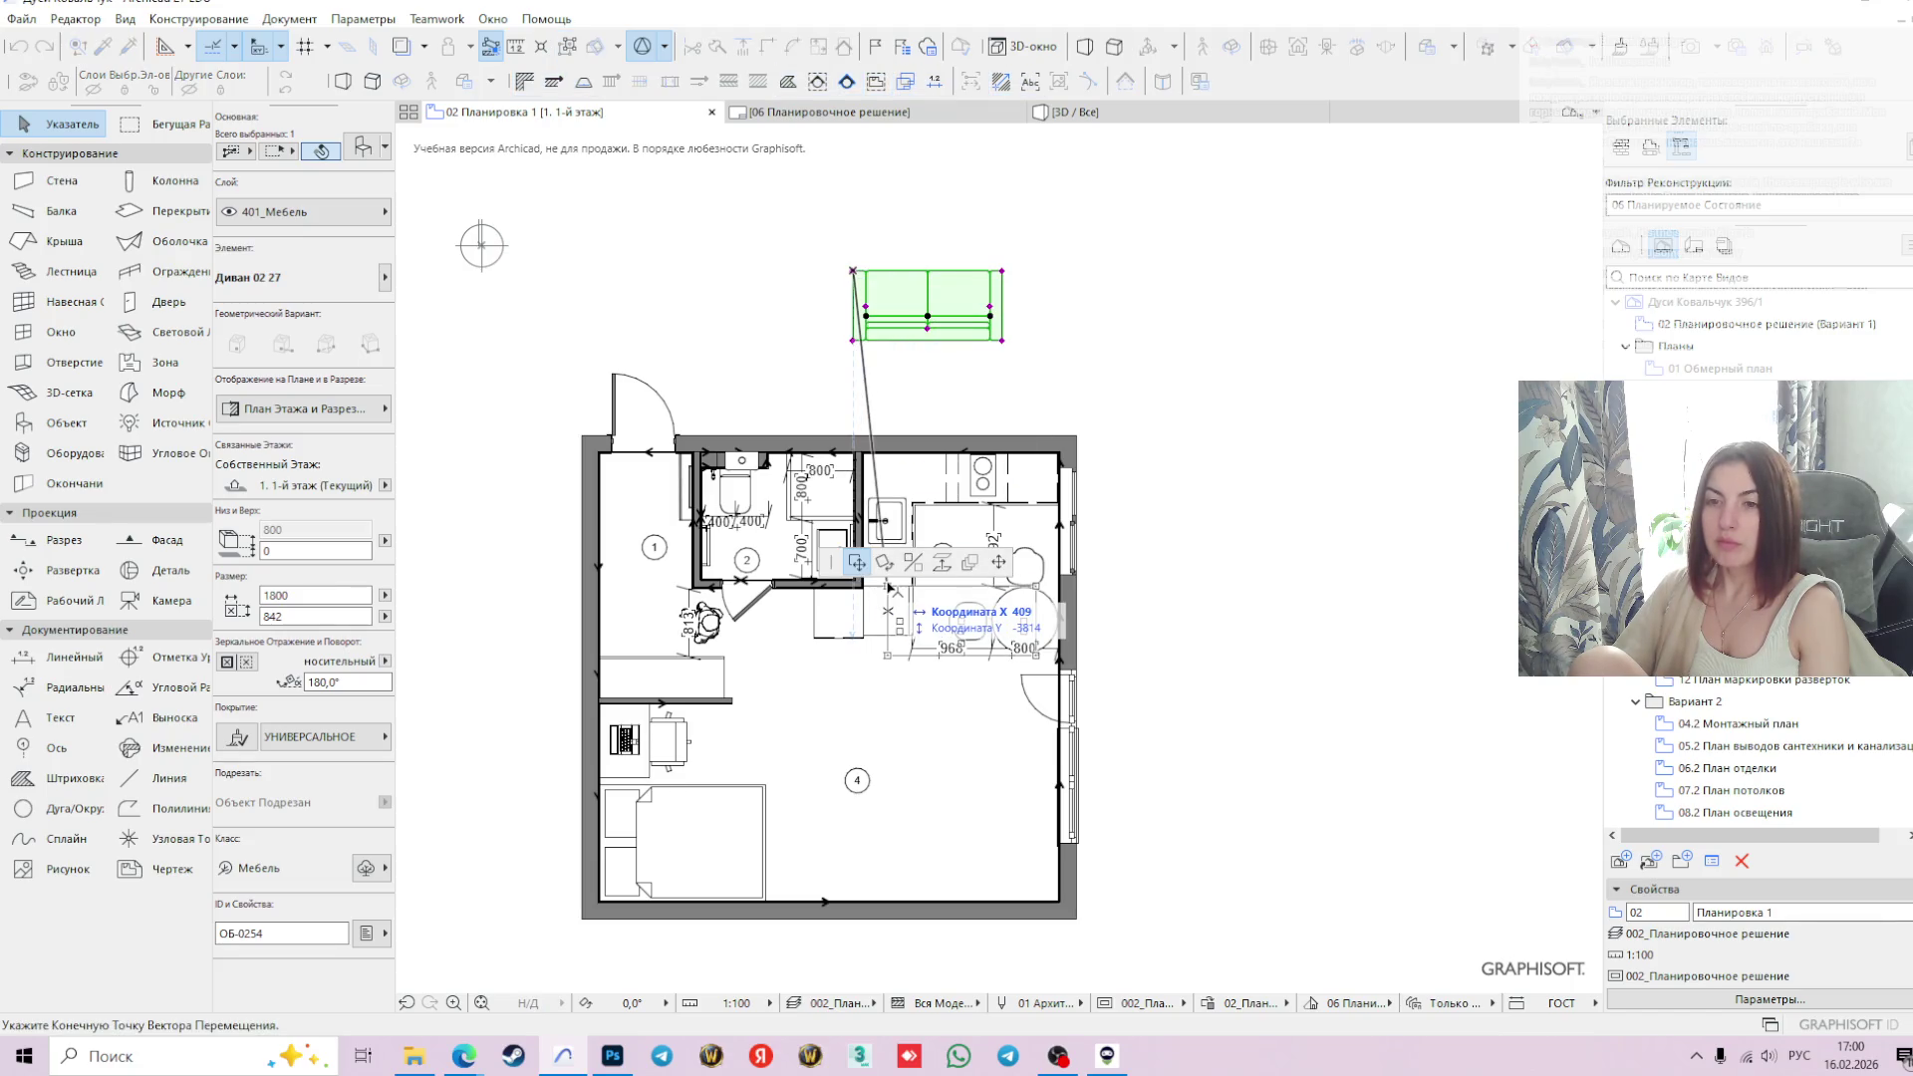
click(884, 562)
click(853, 270)
click(1066, 270)
click(854, 411)
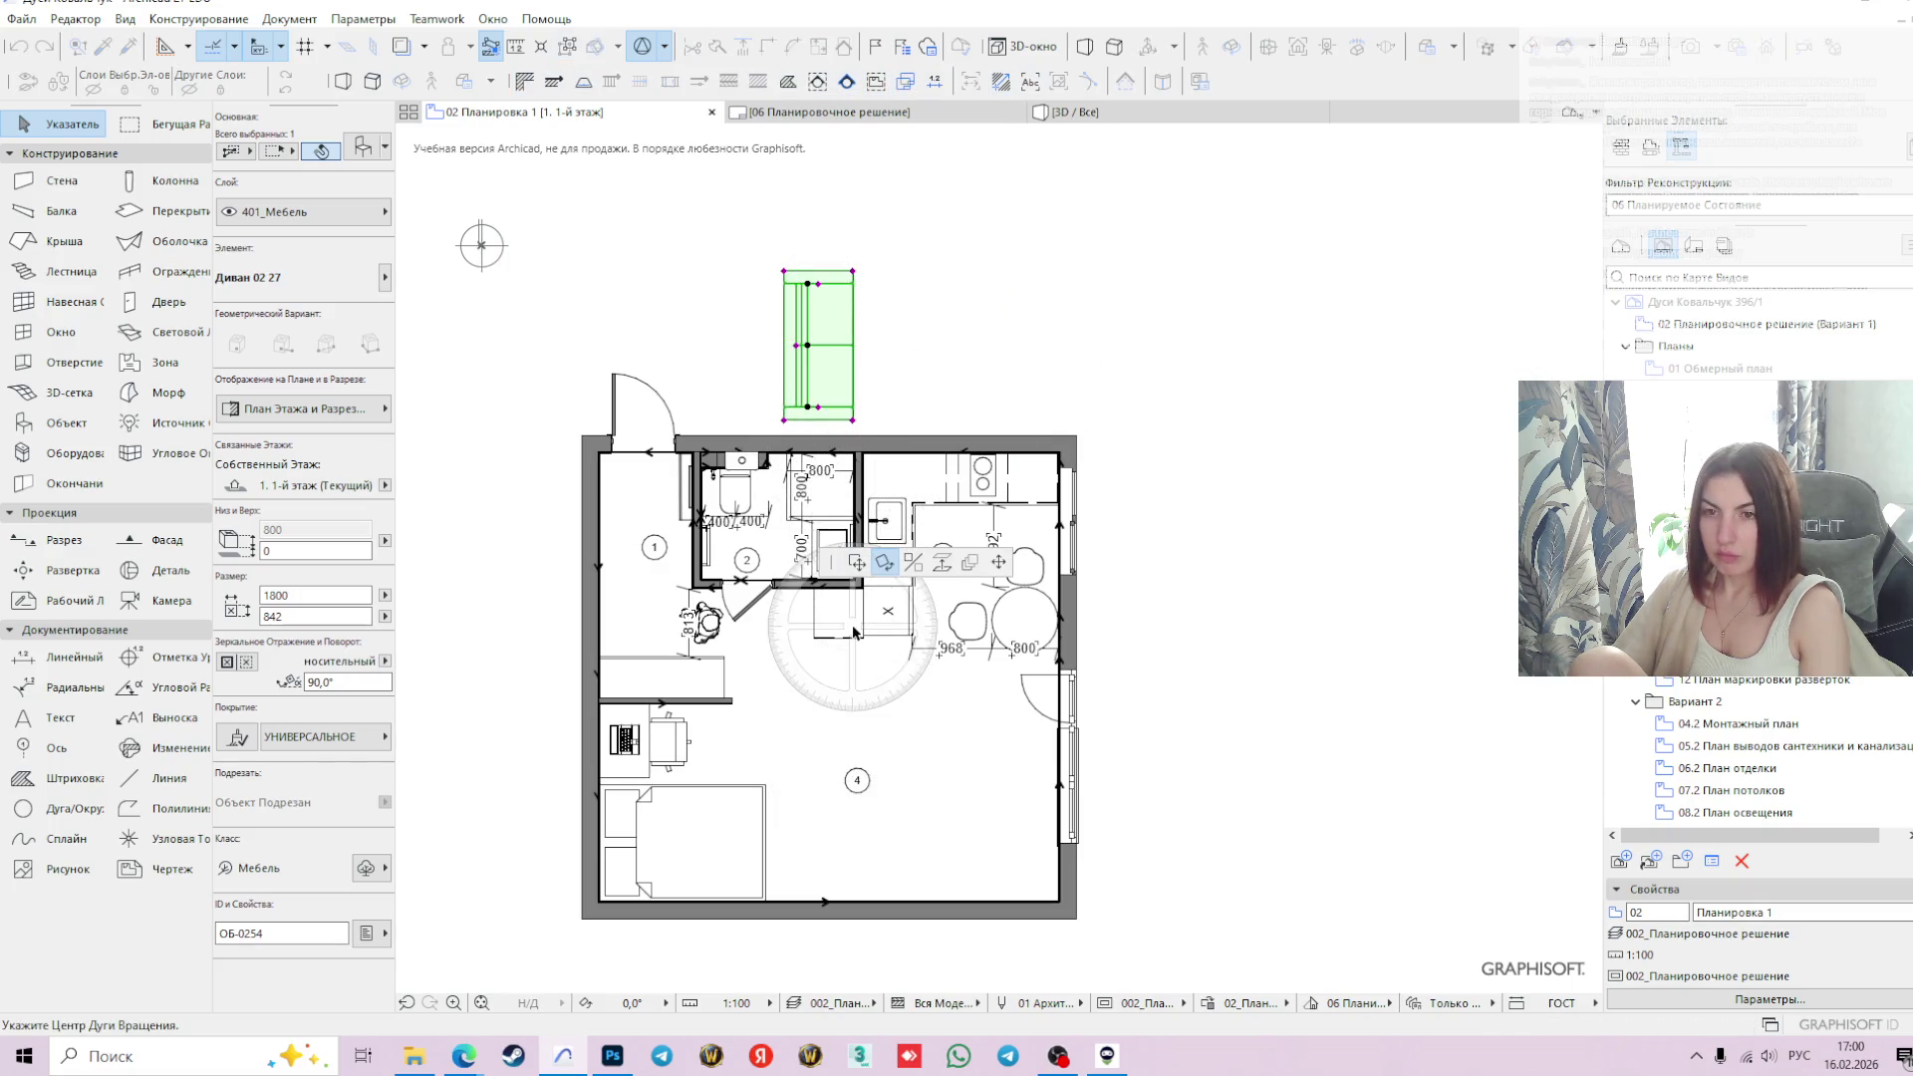
- Move the sofa into room 4 between the bed and the right window wall
click(857, 562)
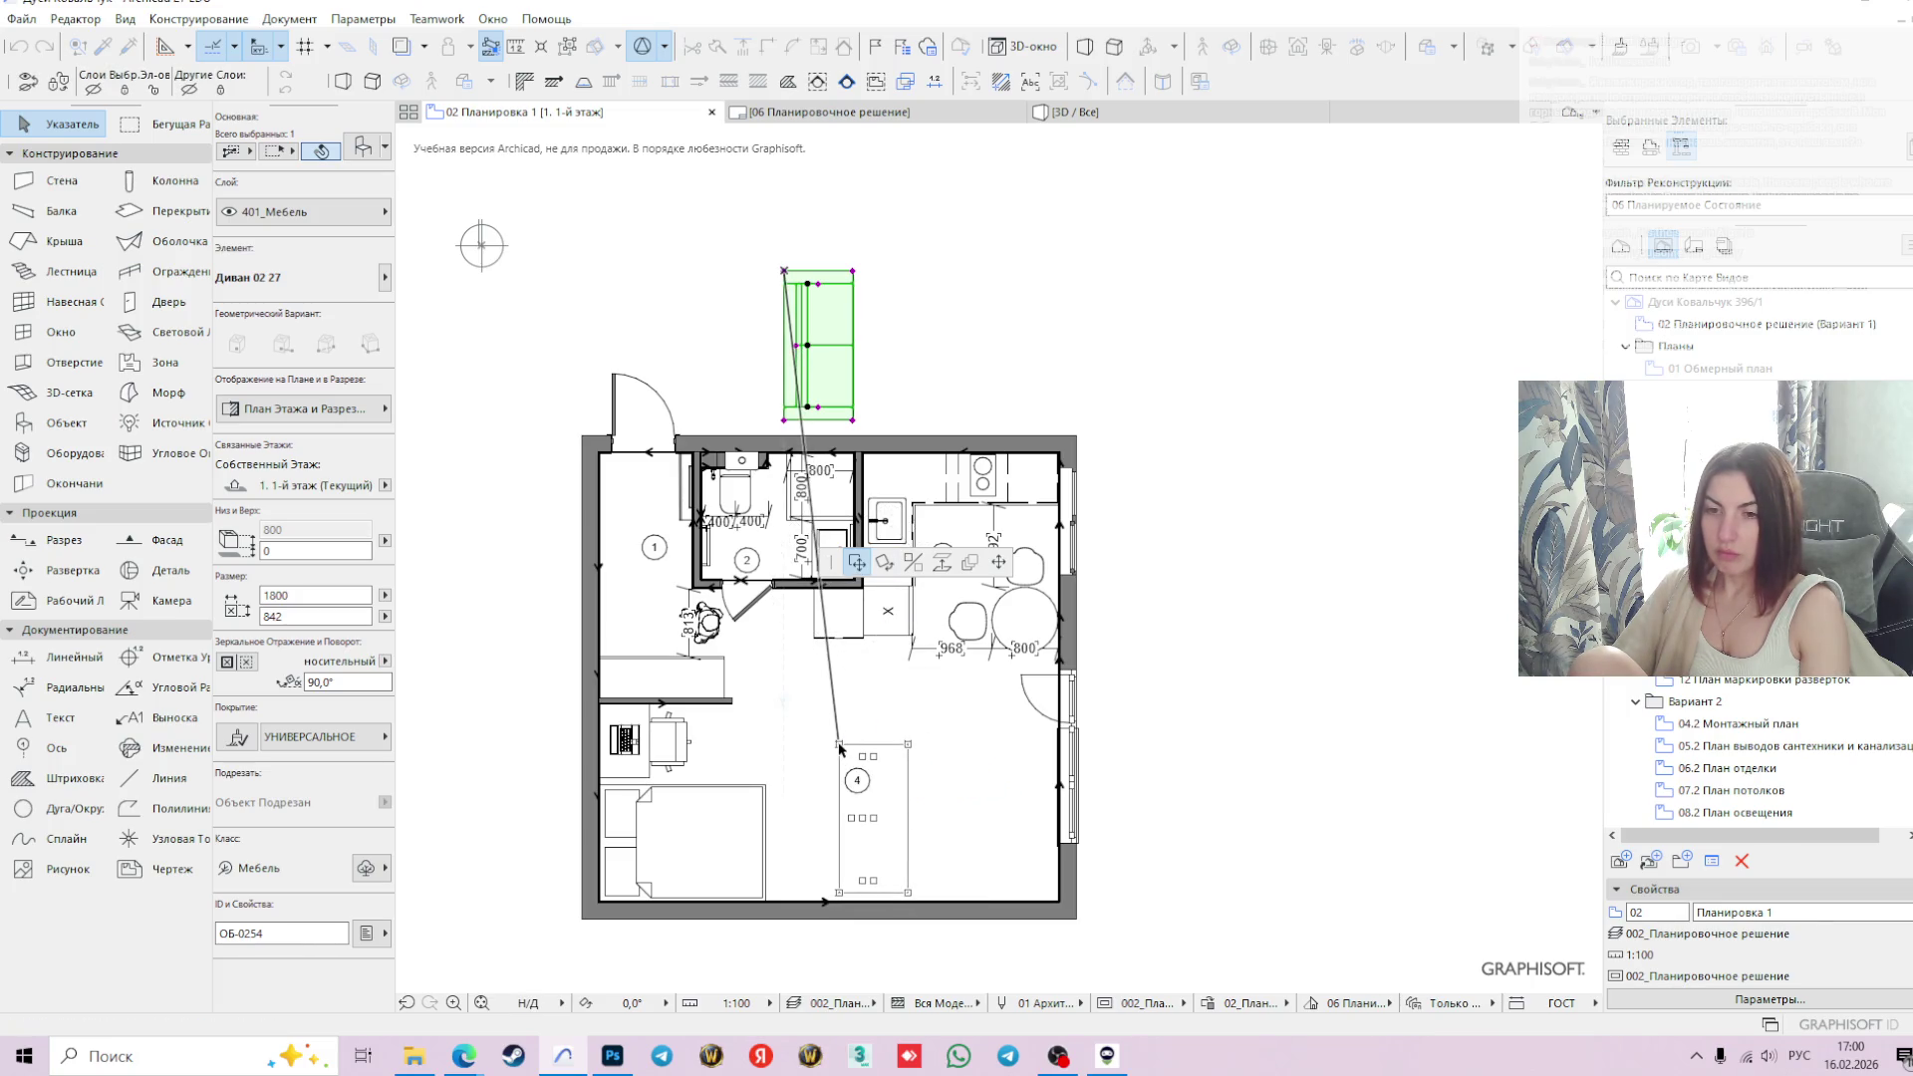
click(840, 747)
click(1122, 751)
scroll(1147, 740, down, 1)
scroll(1147, 739, up, 3)
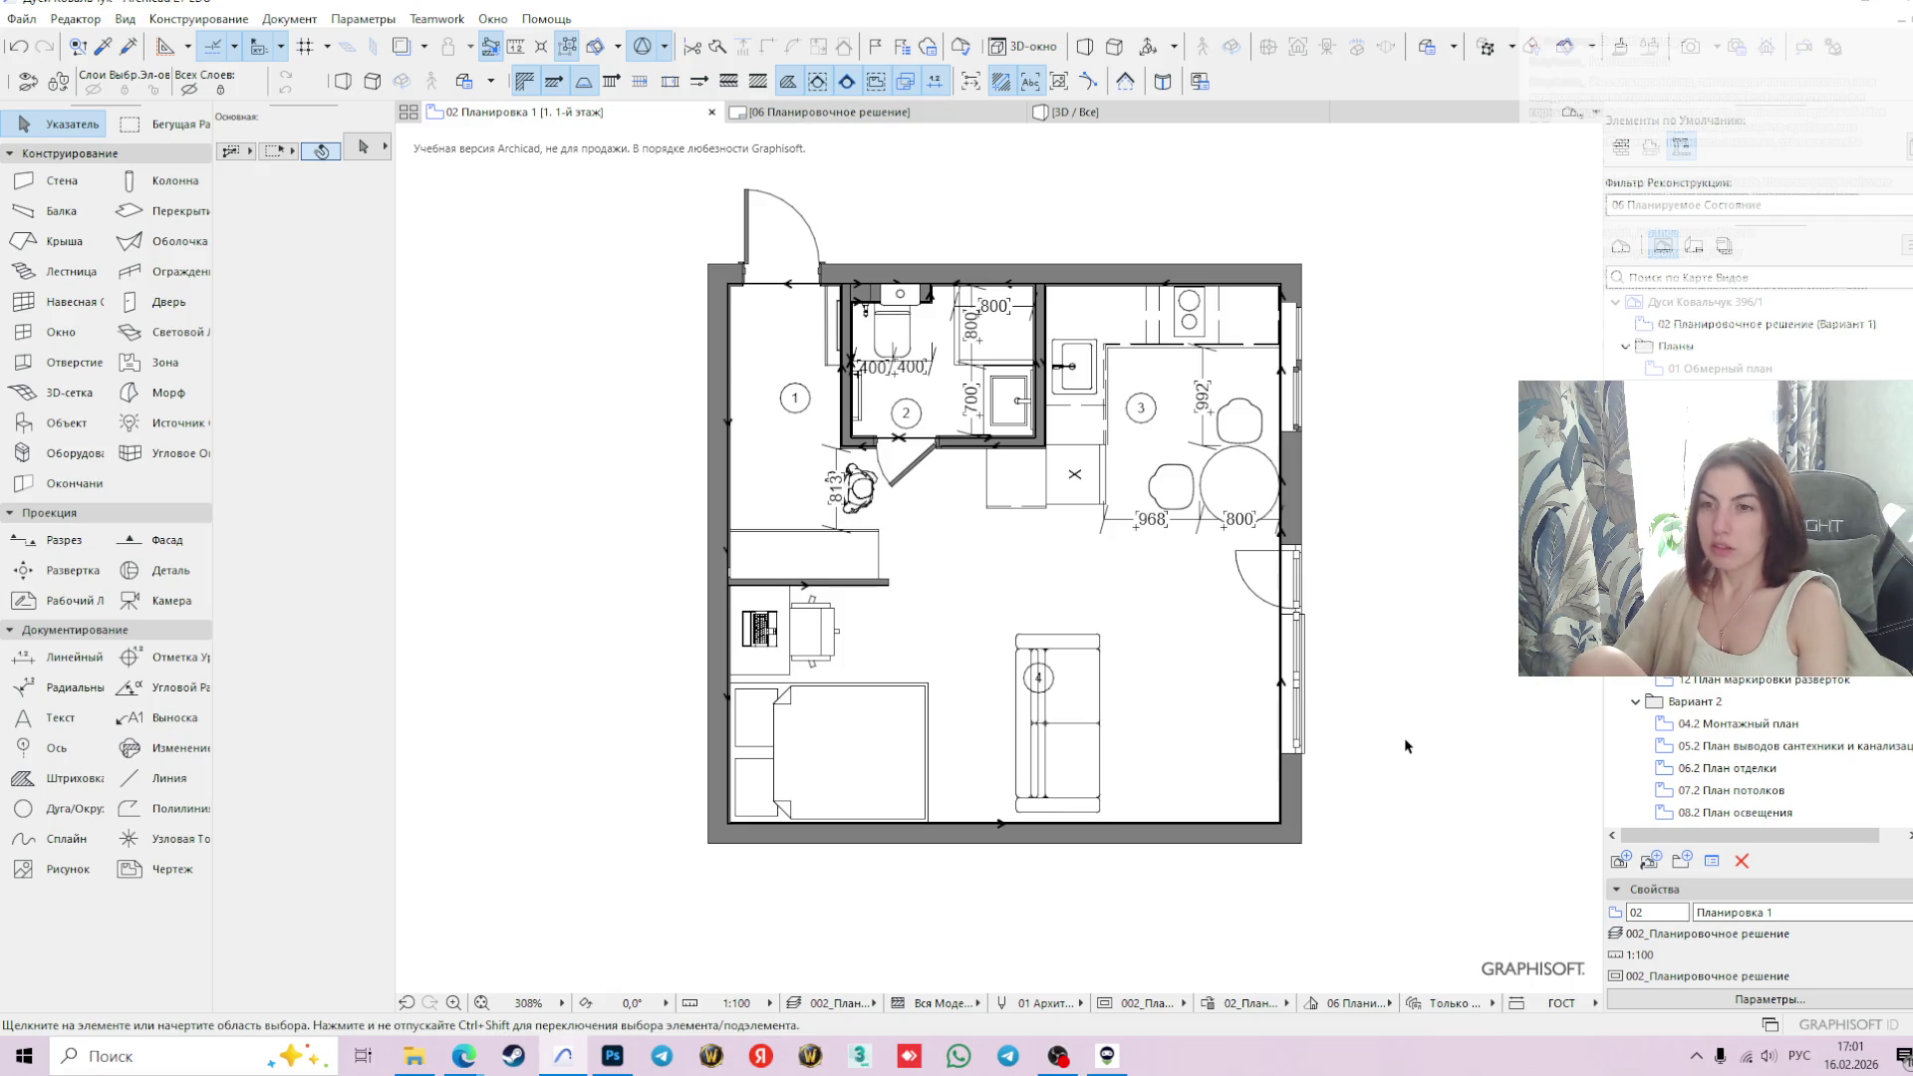
mouse_move(1062, 741)
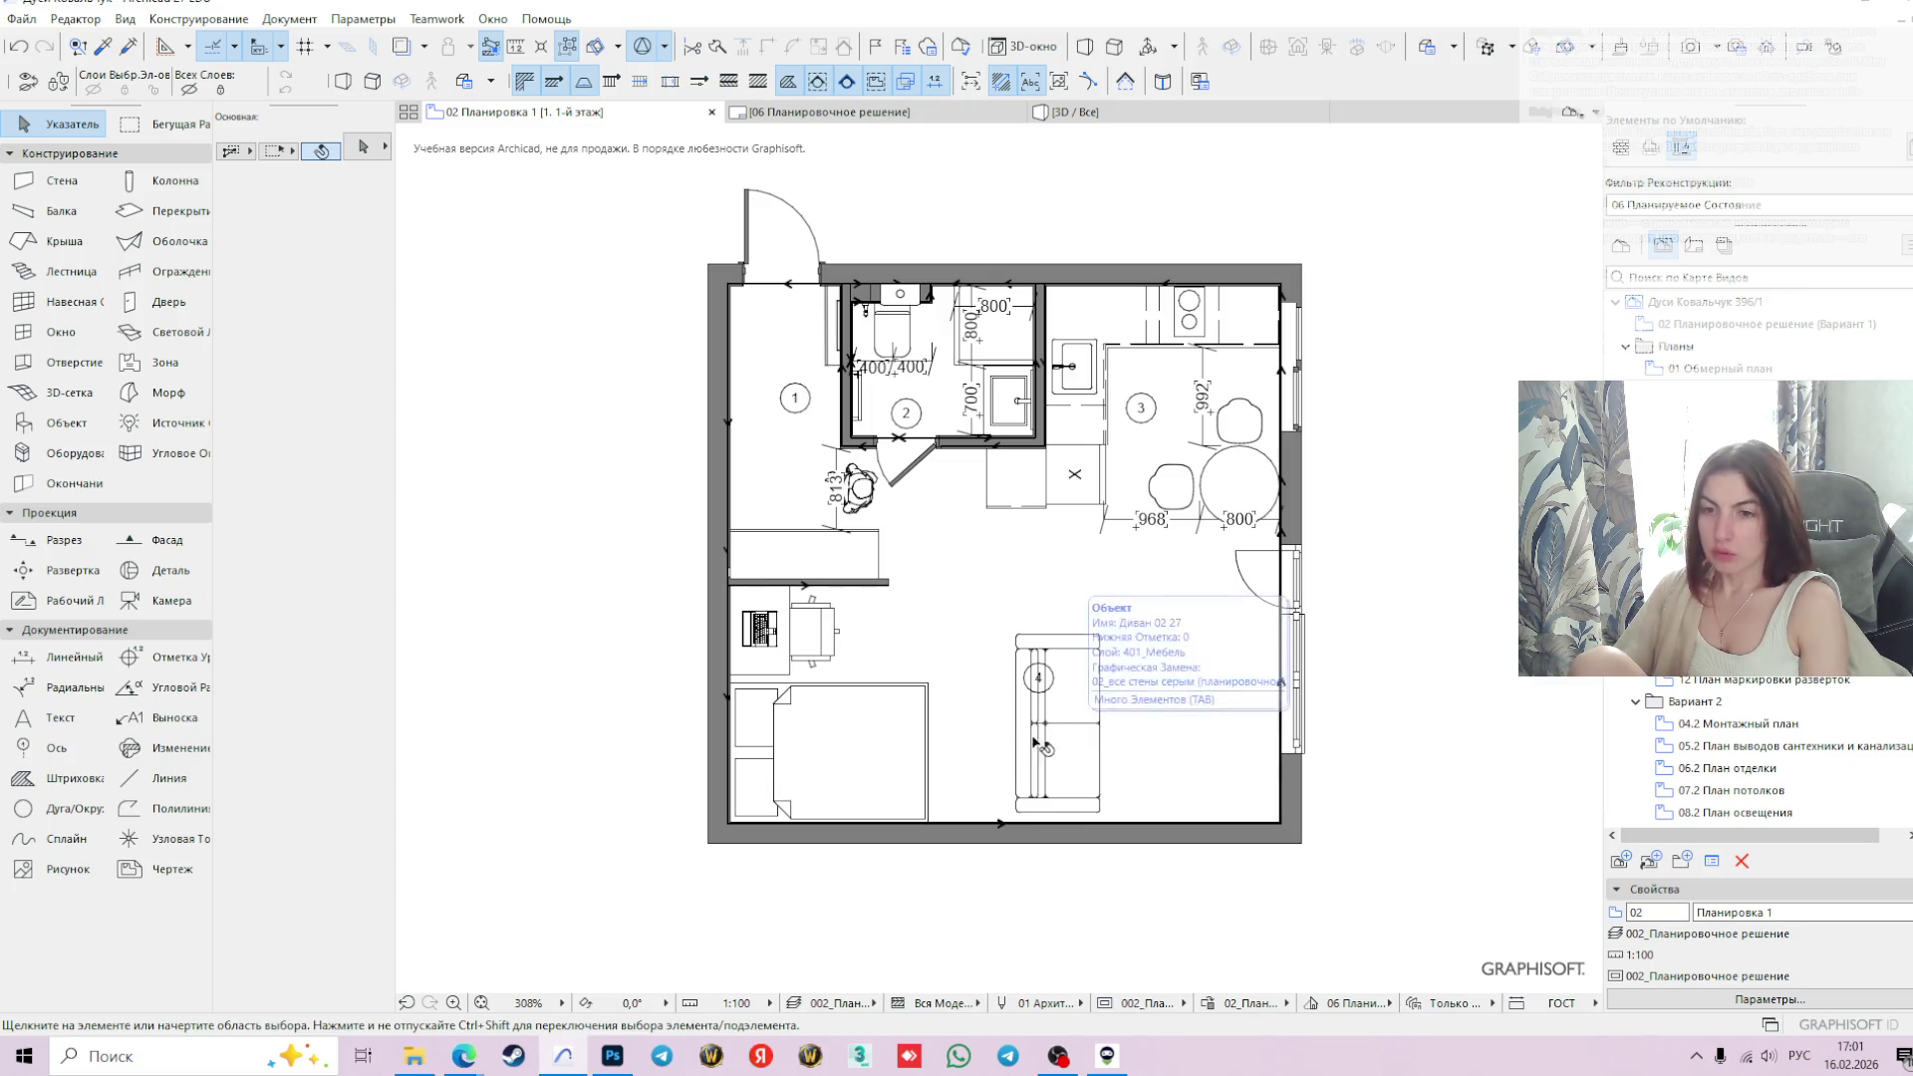
click(876, 734)
scroll(762, 742, up, 2)
scroll(793, 739, down, 1)
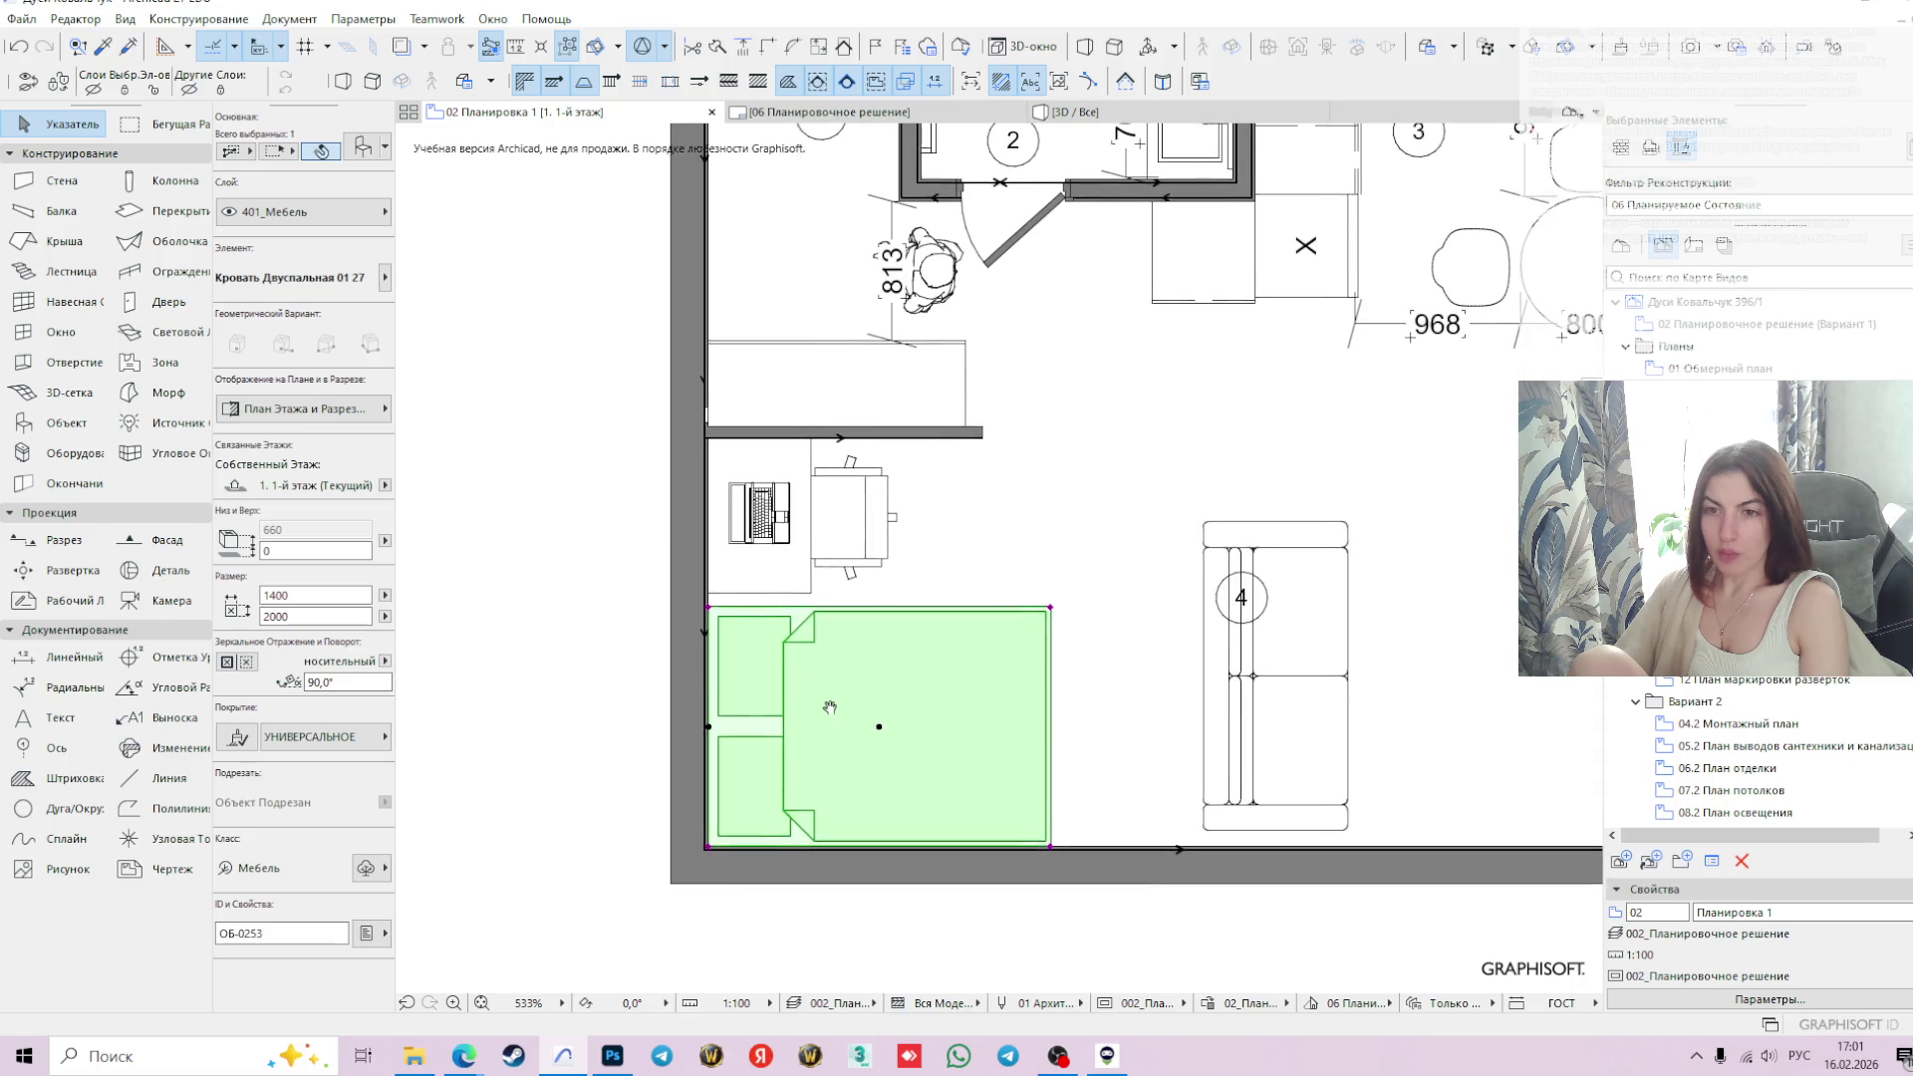
scroll(1228, 623, down, 1)
middle_drag(1494, 686, 1373, 709)
click(1508, 678)
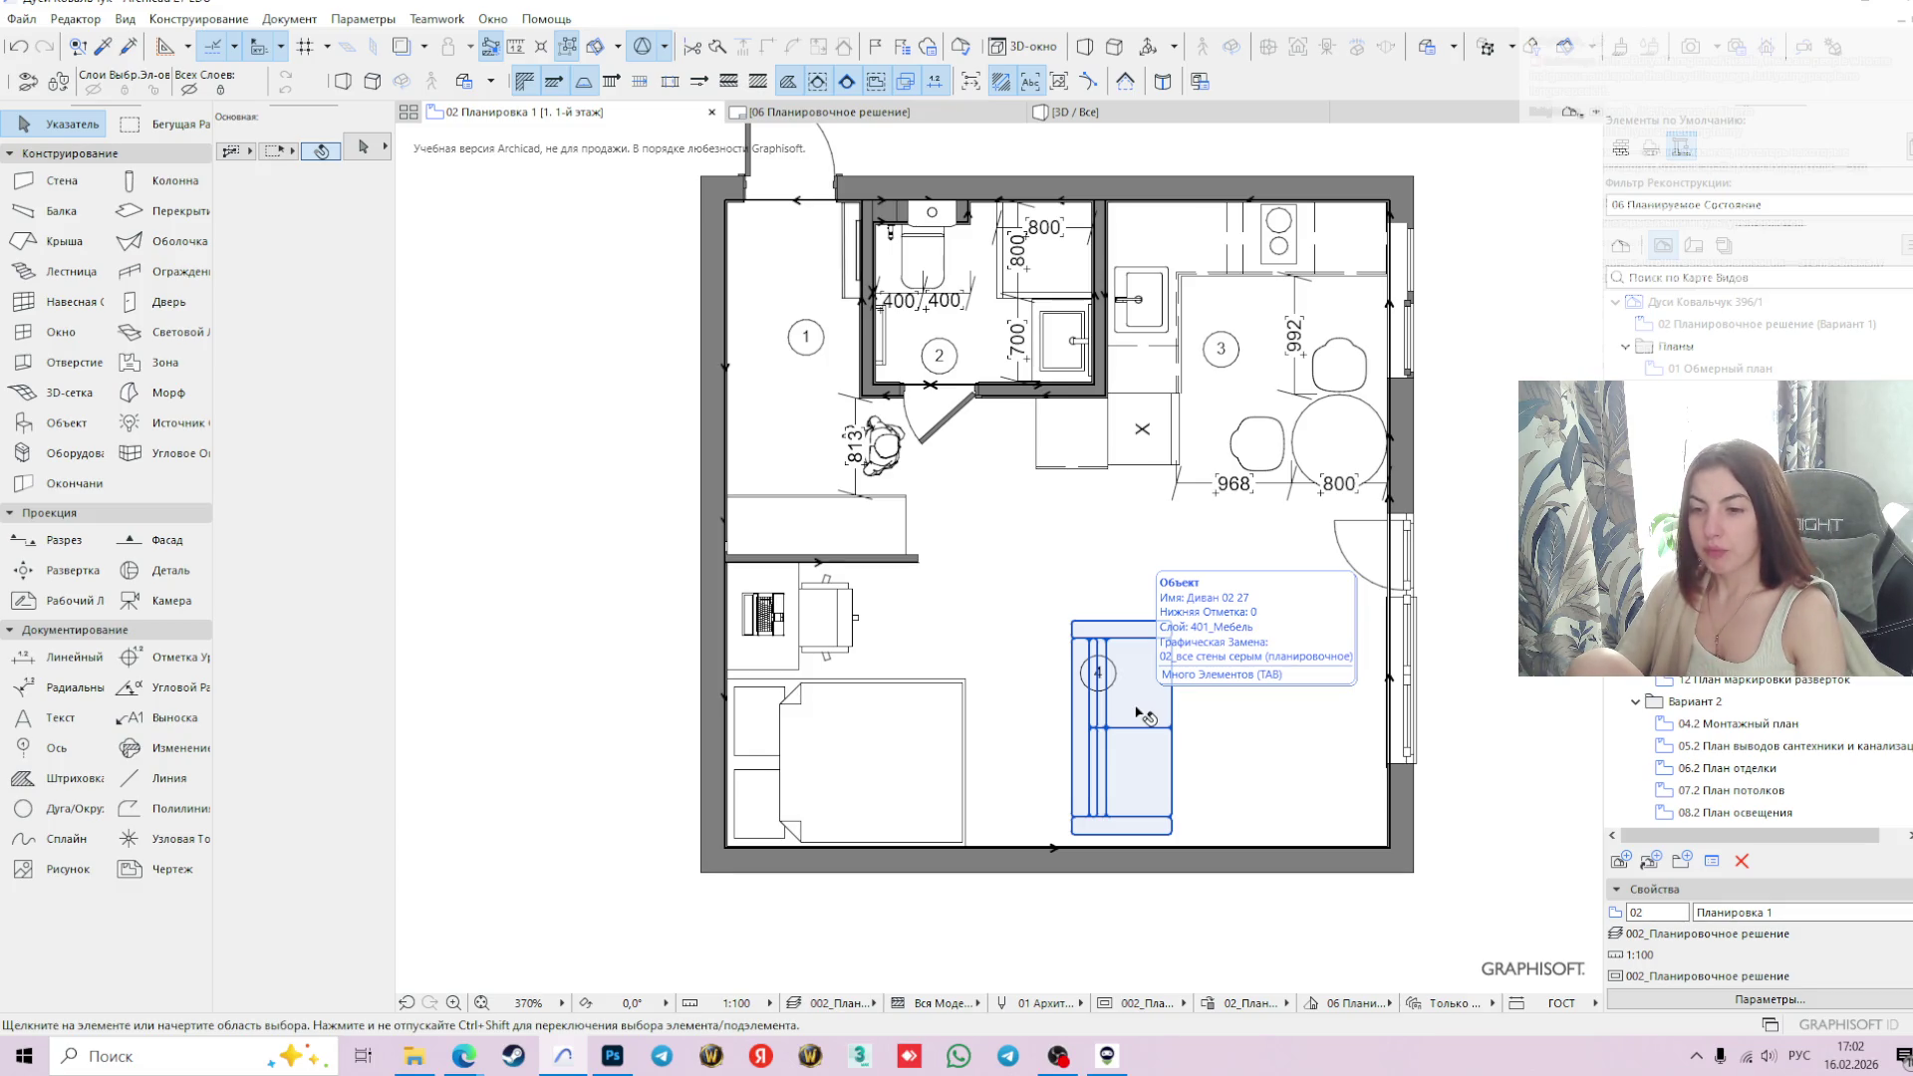
key(Escape)
scroll(1164, 697, down, 1)
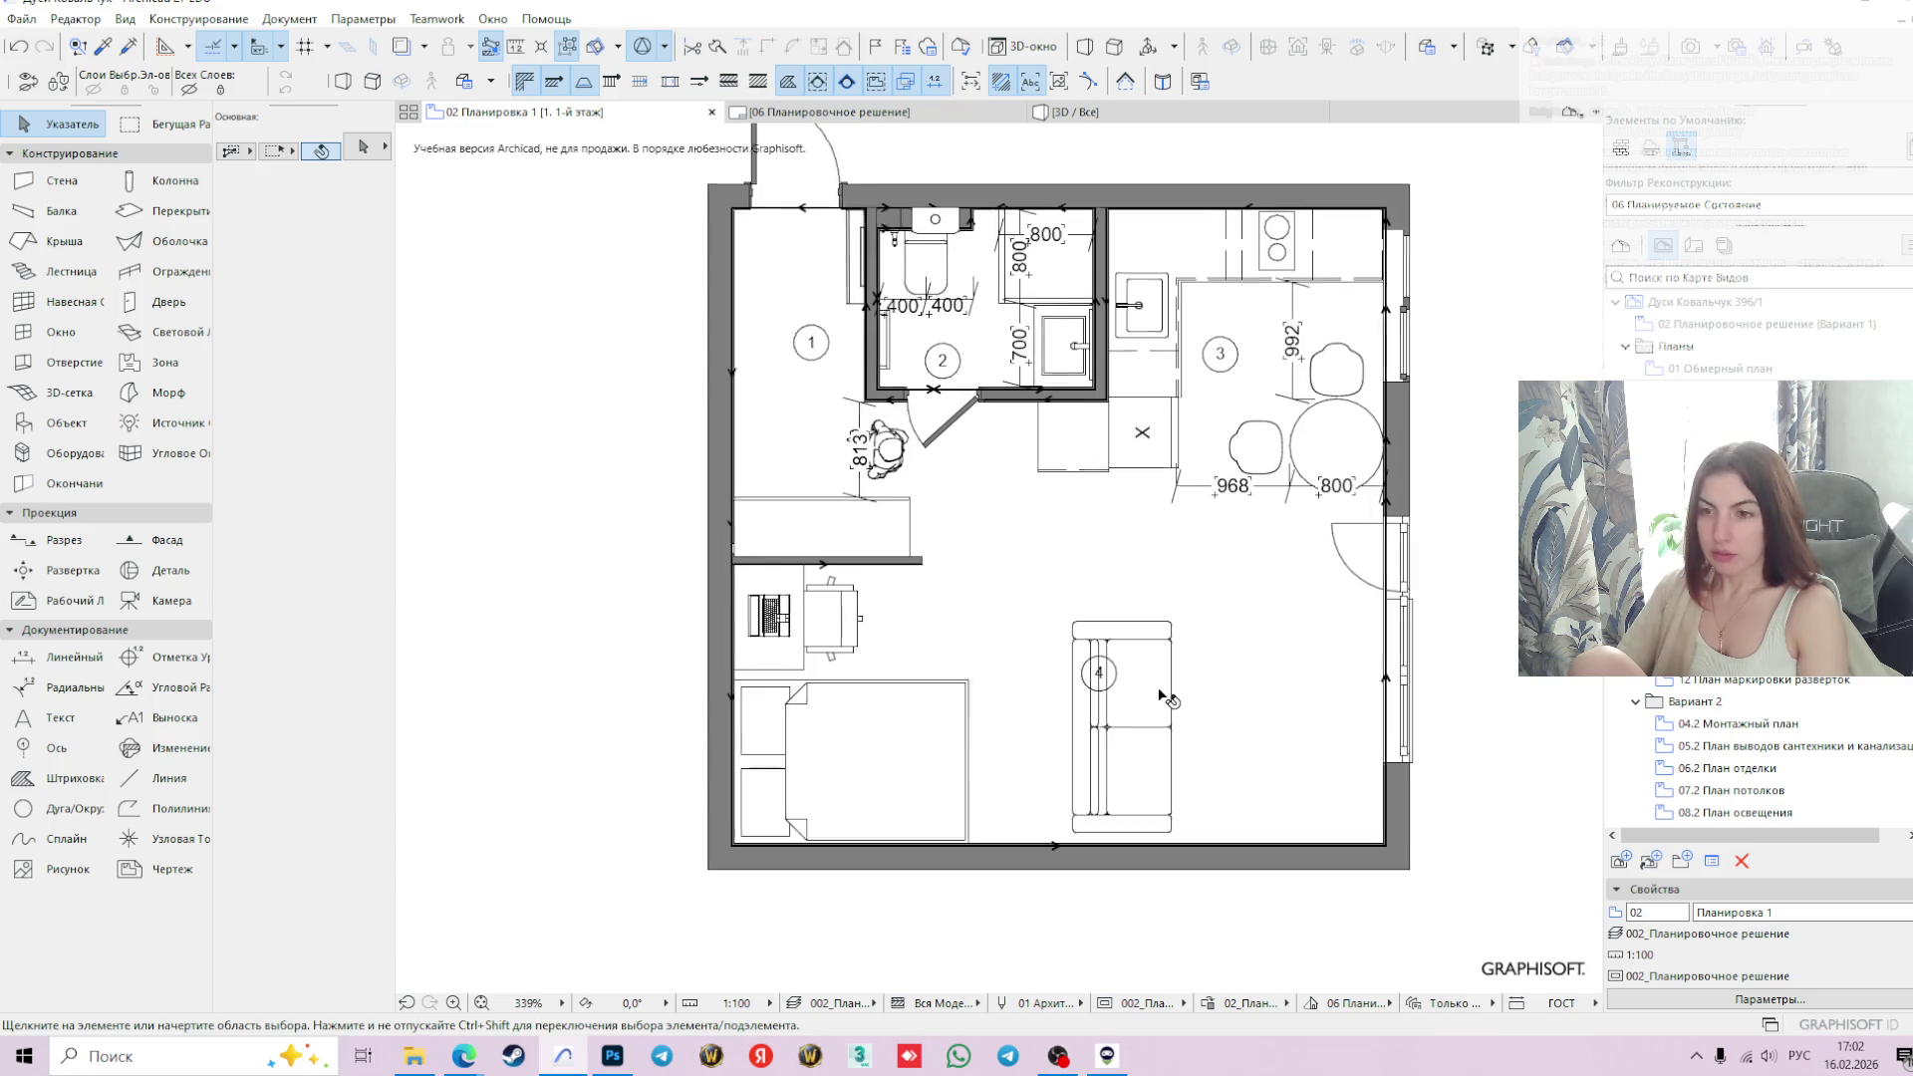
scroll(1164, 697, down, 1)
click(1140, 709)
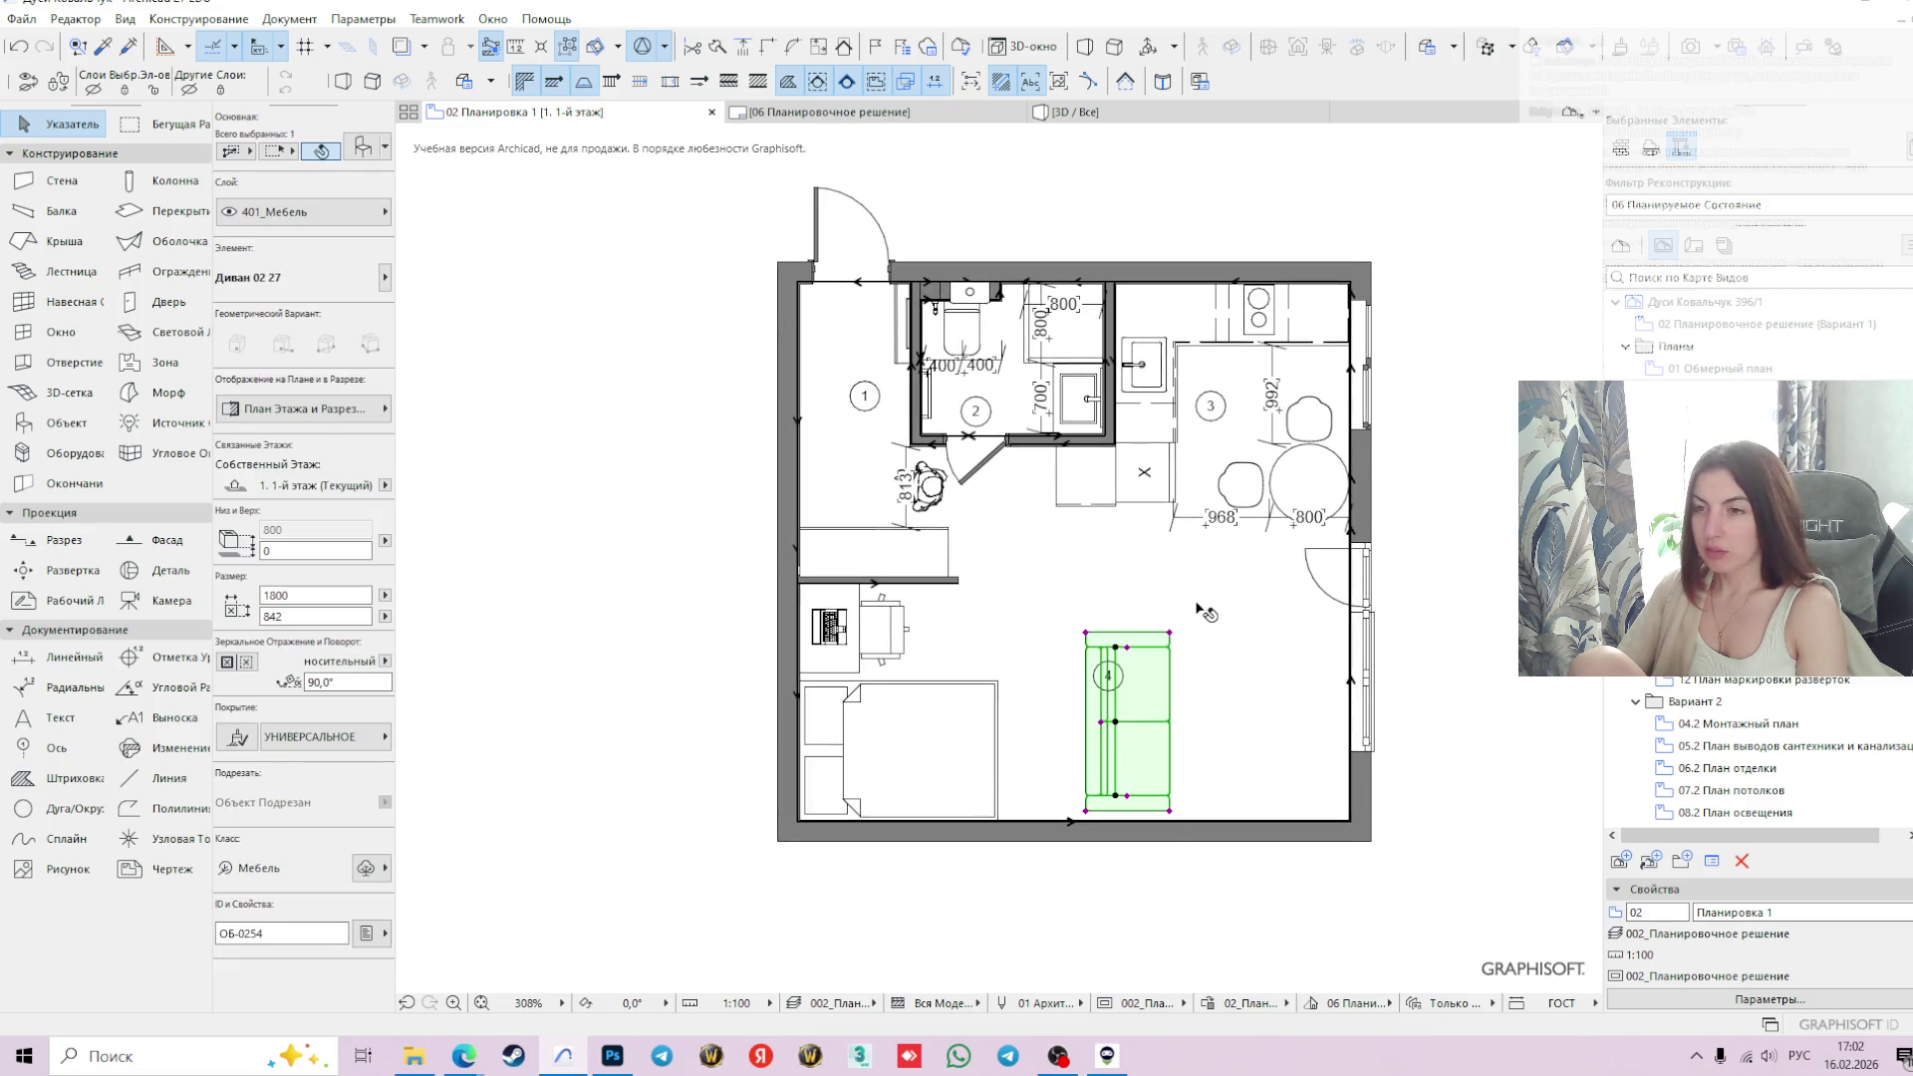
click(1085, 633)
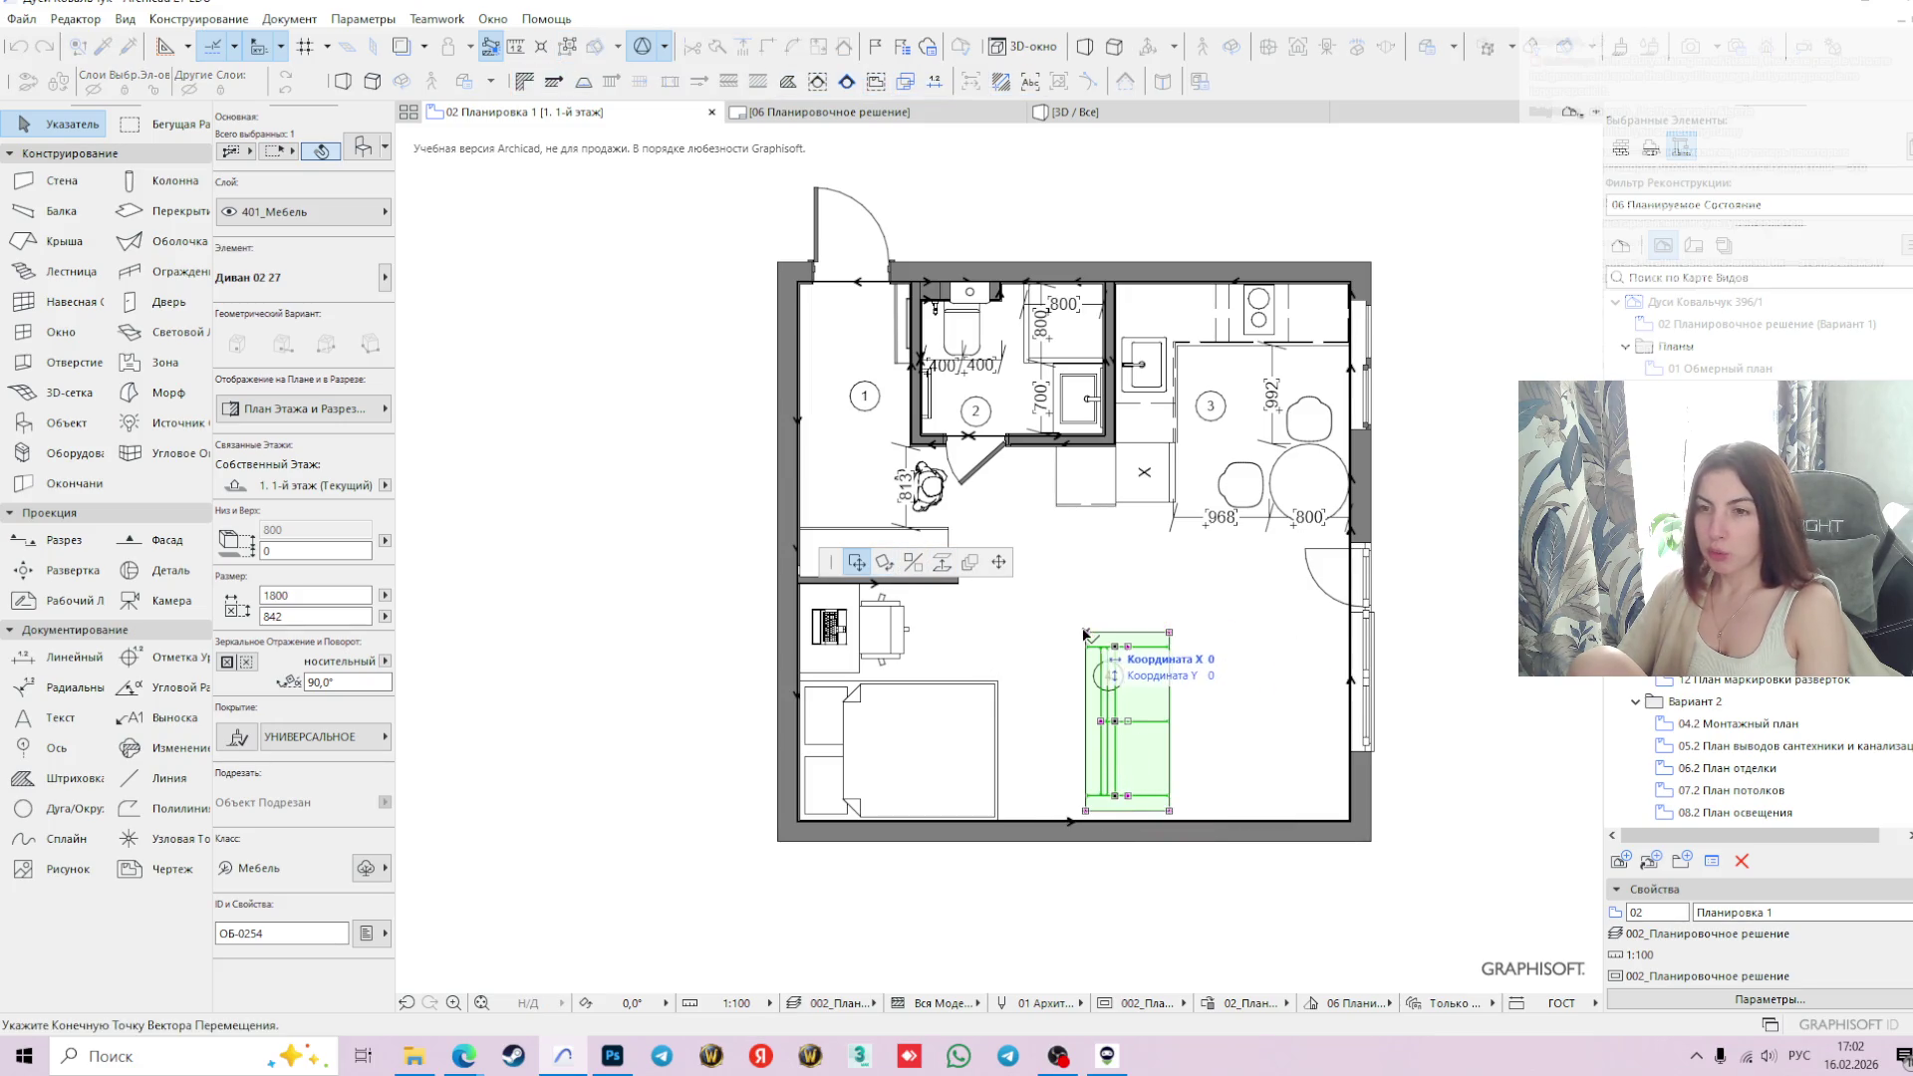
click(883, 562)
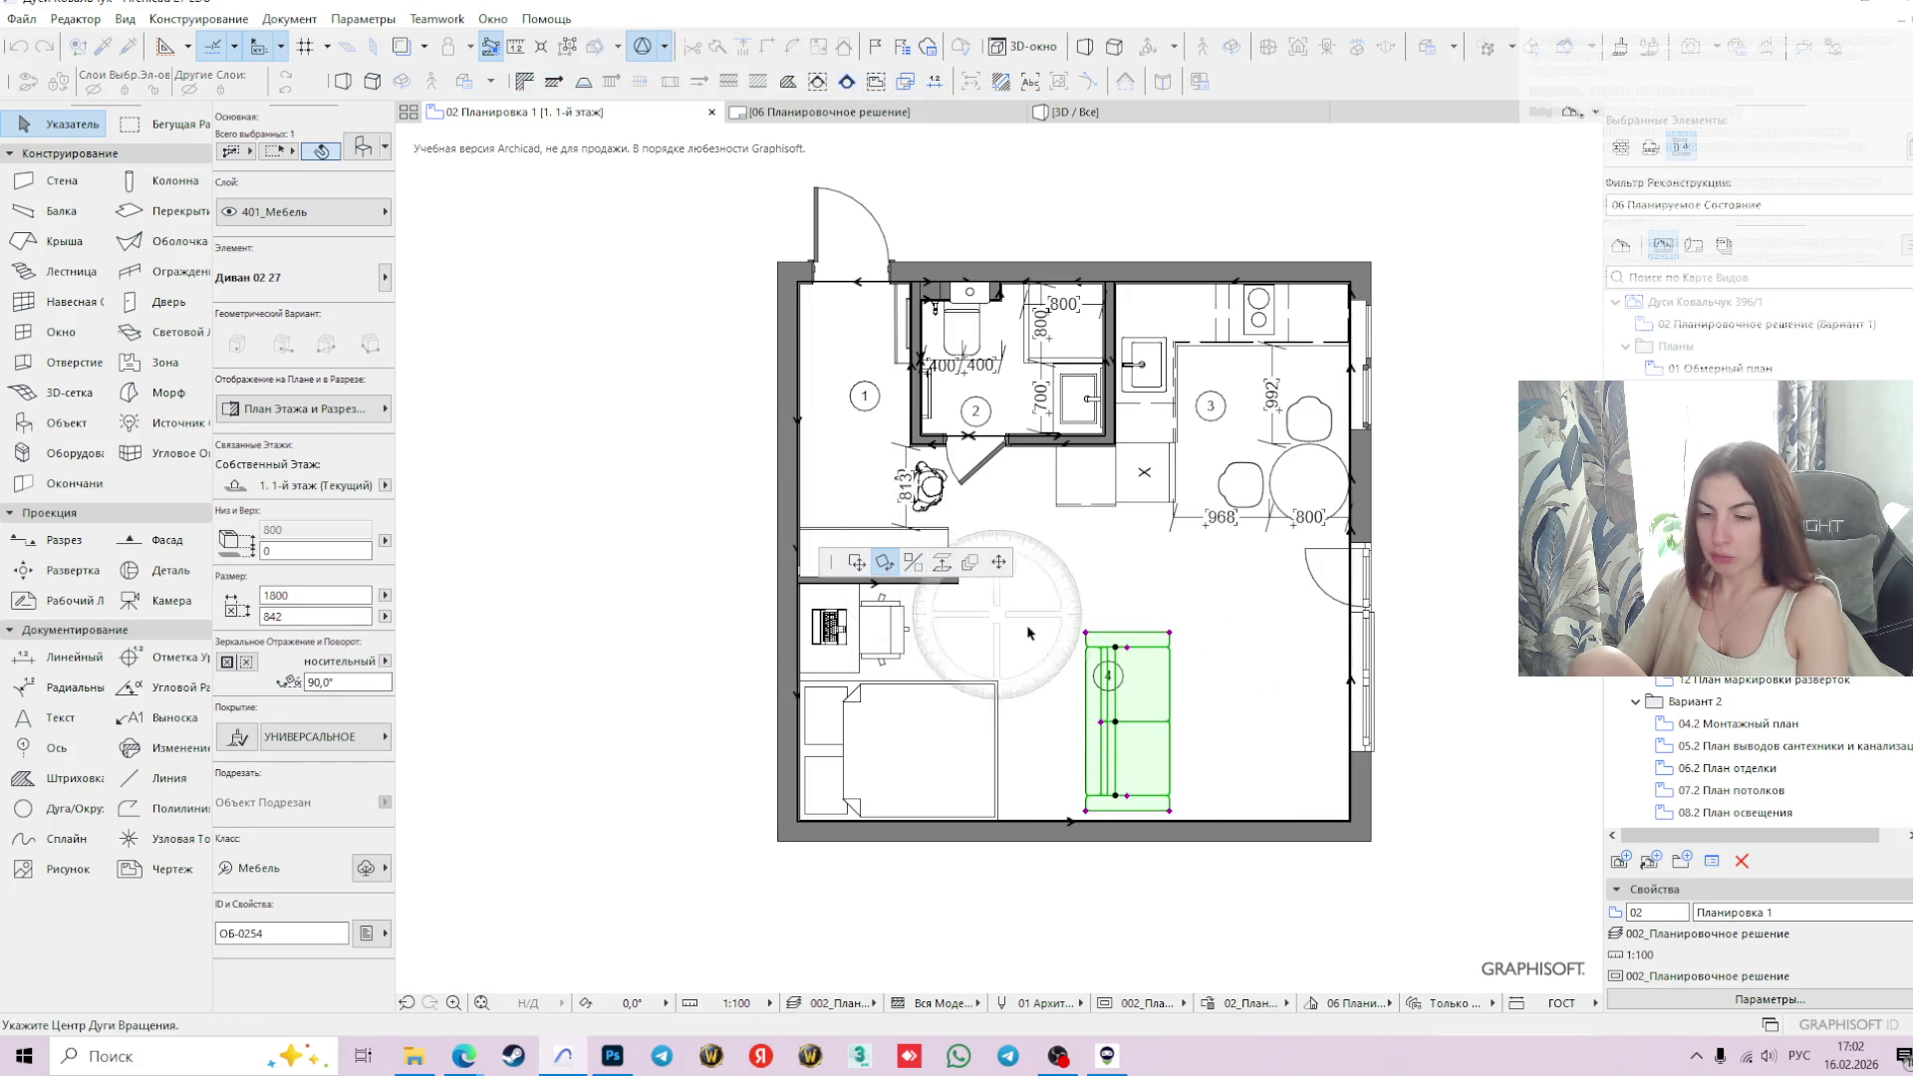
click(1086, 632)
click(1233, 632)
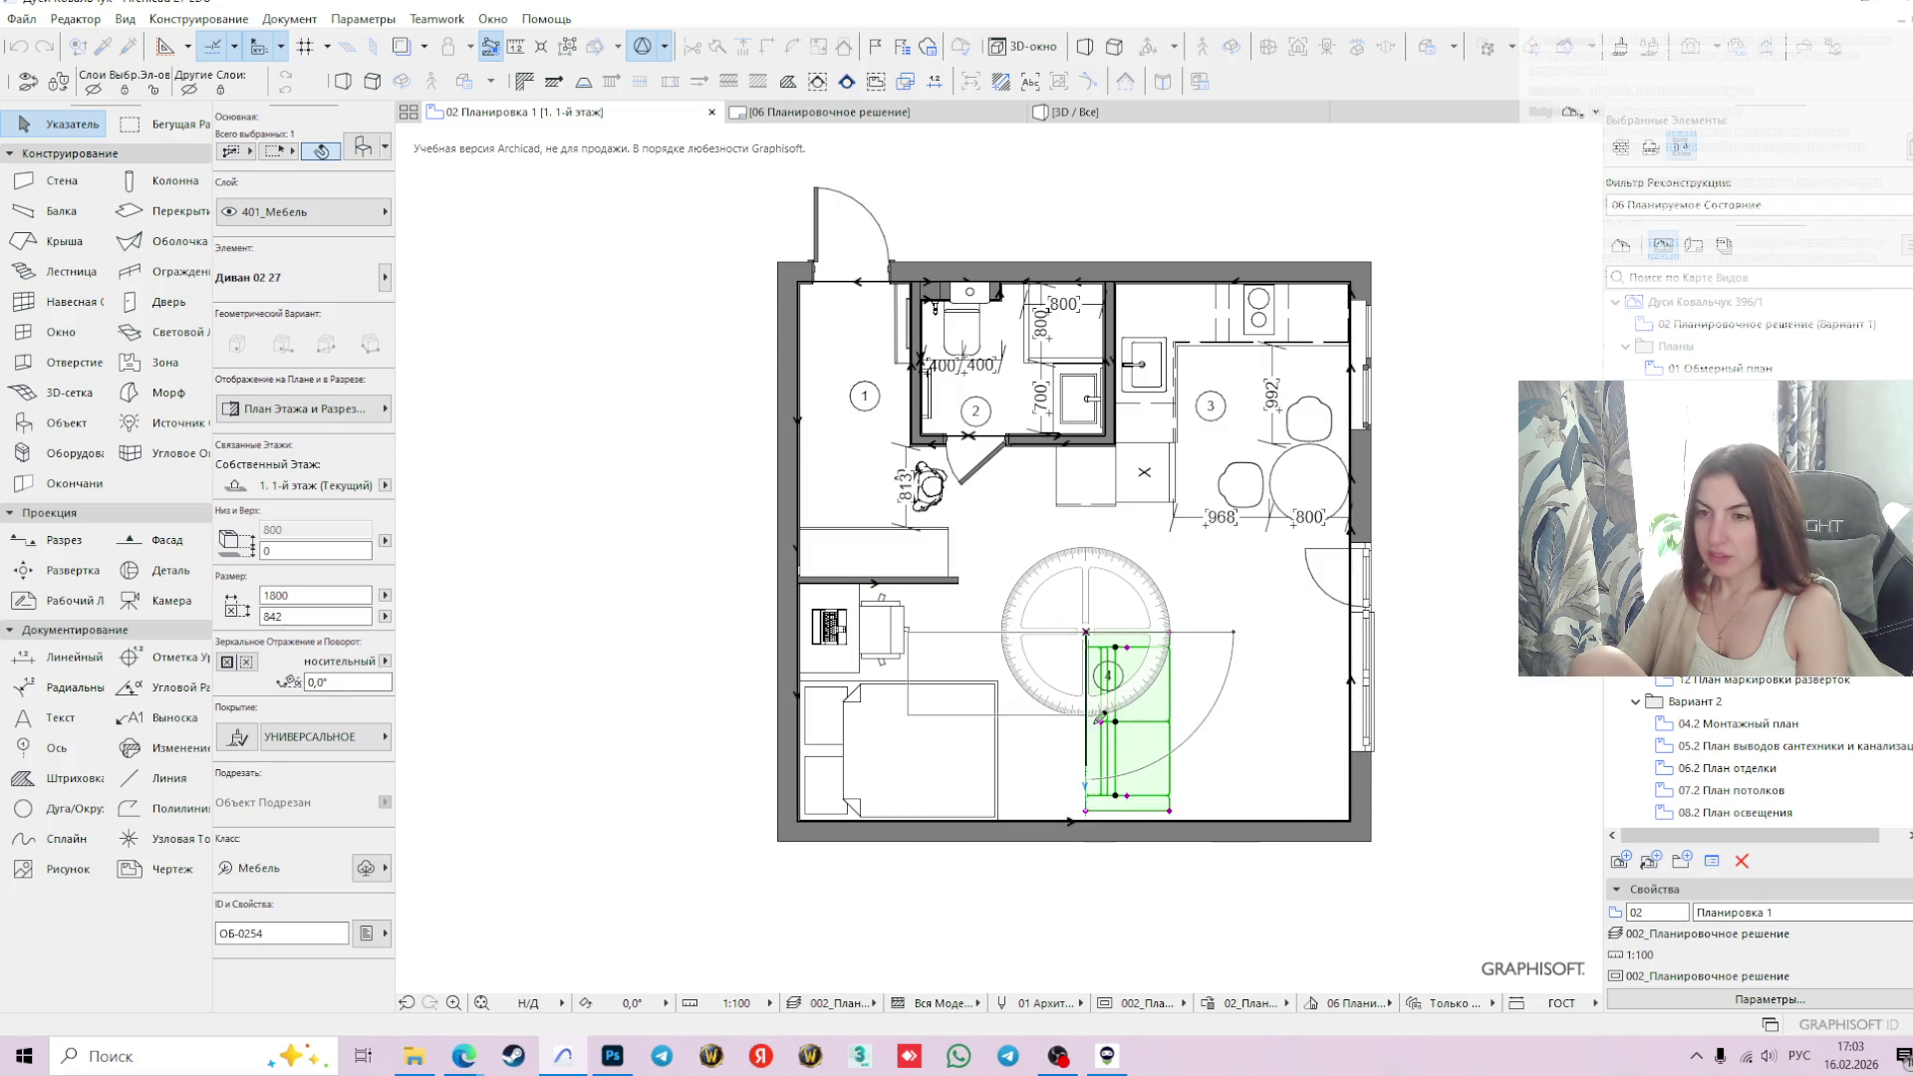
click(1088, 759)
click(857, 562)
click(1086, 631)
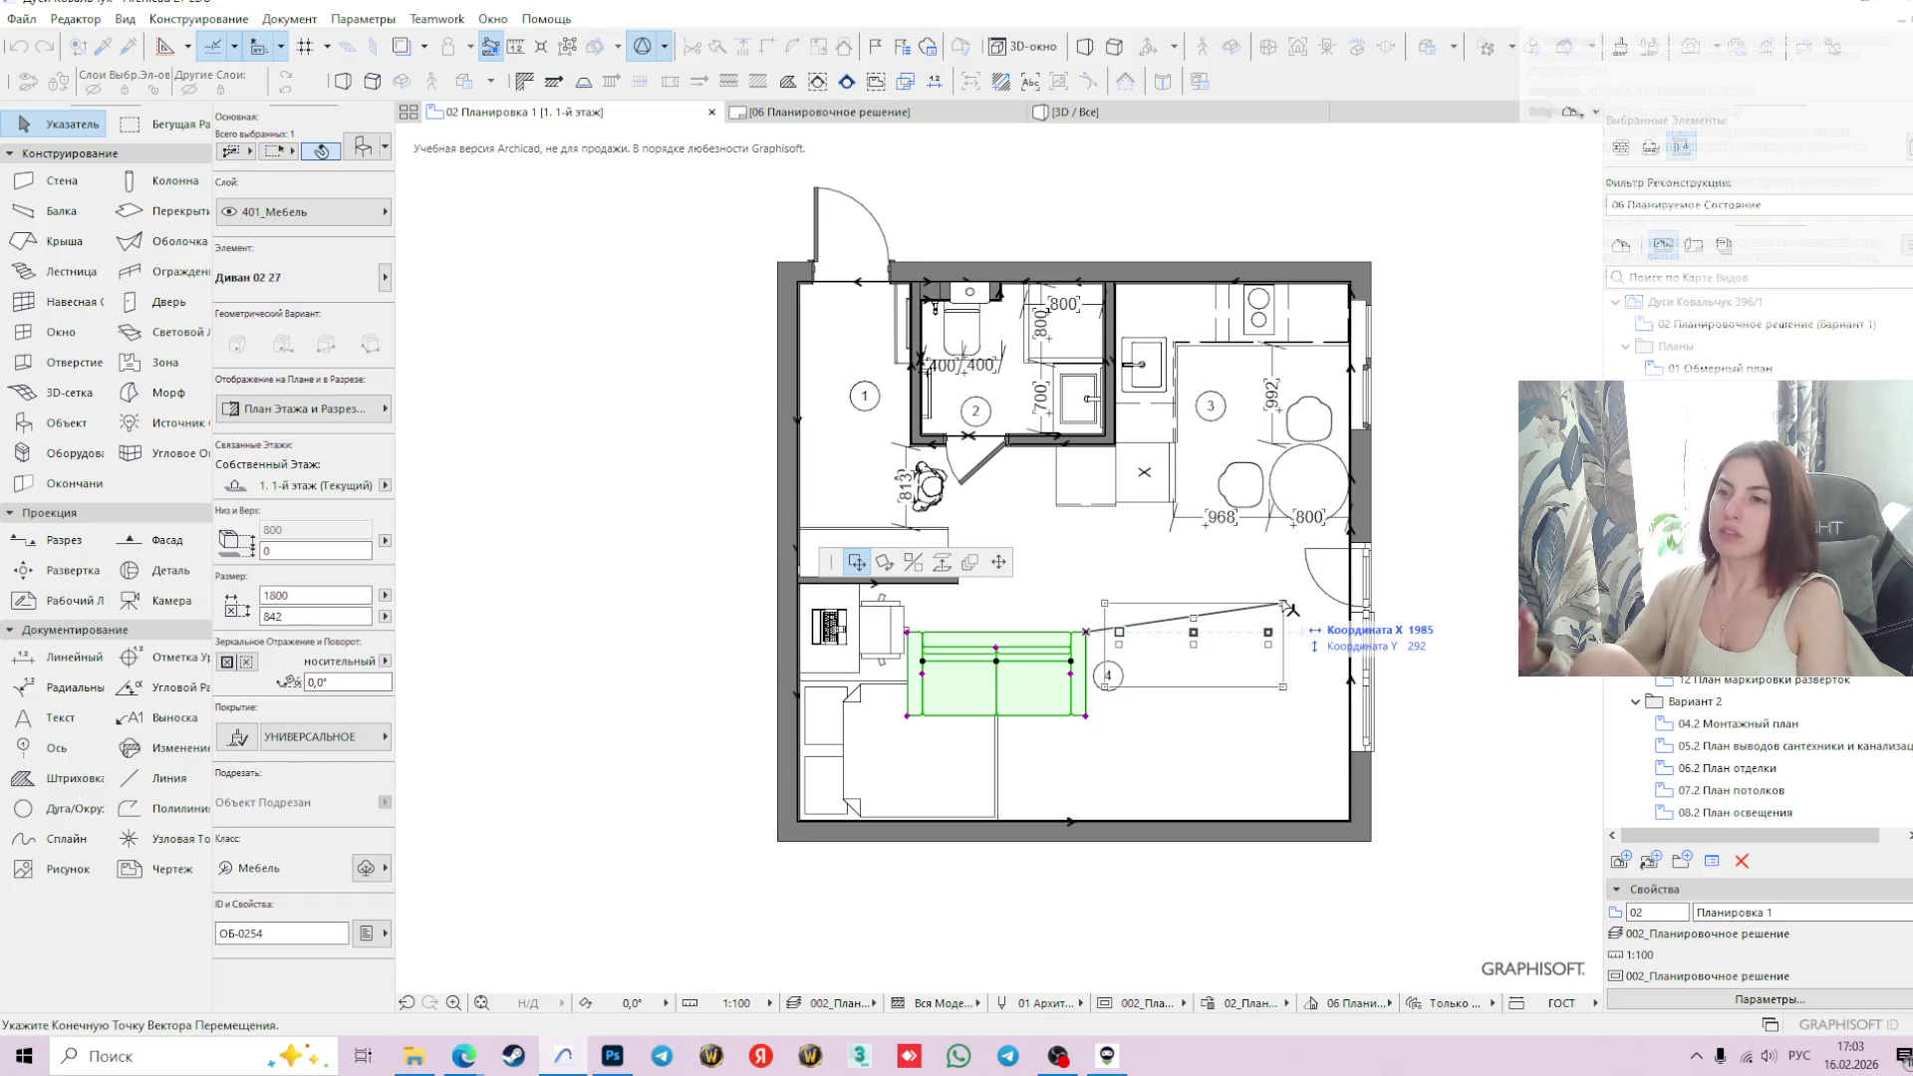
key(Escape)
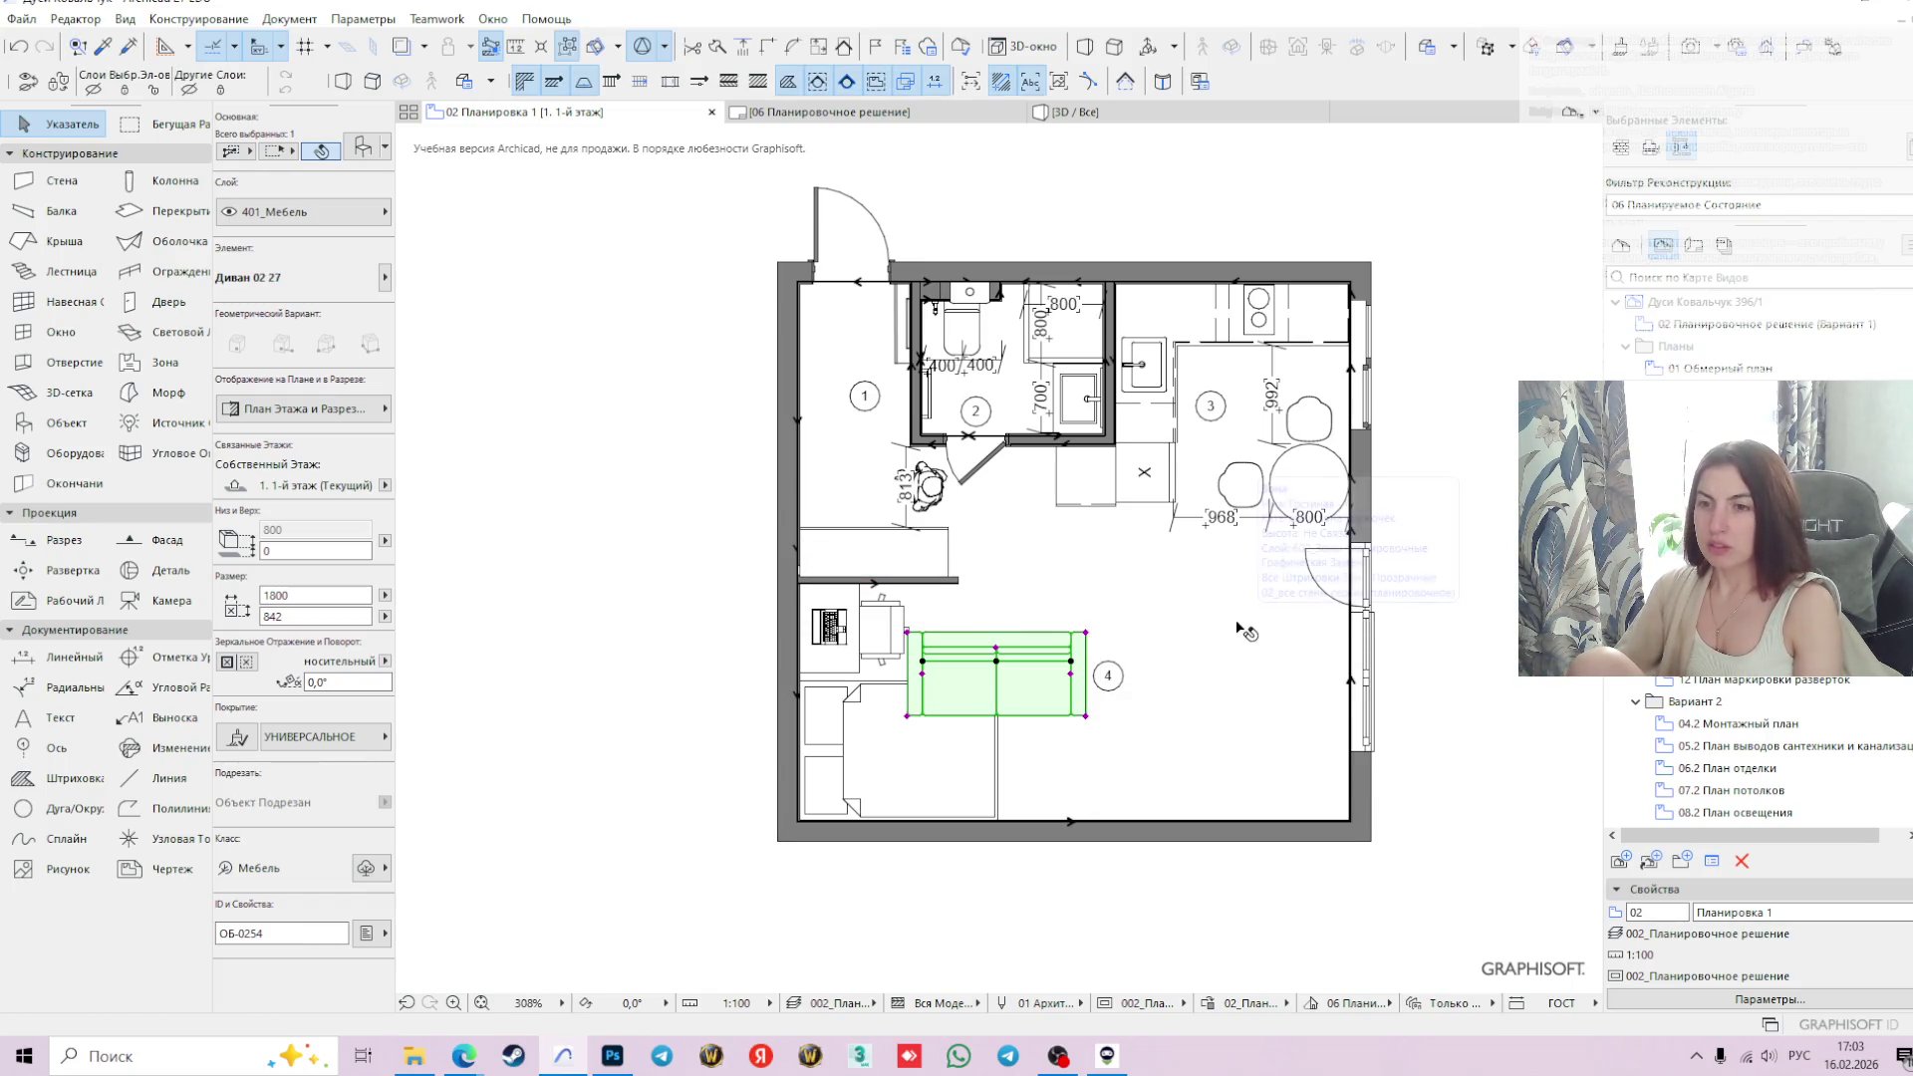
key(ctrl+z)
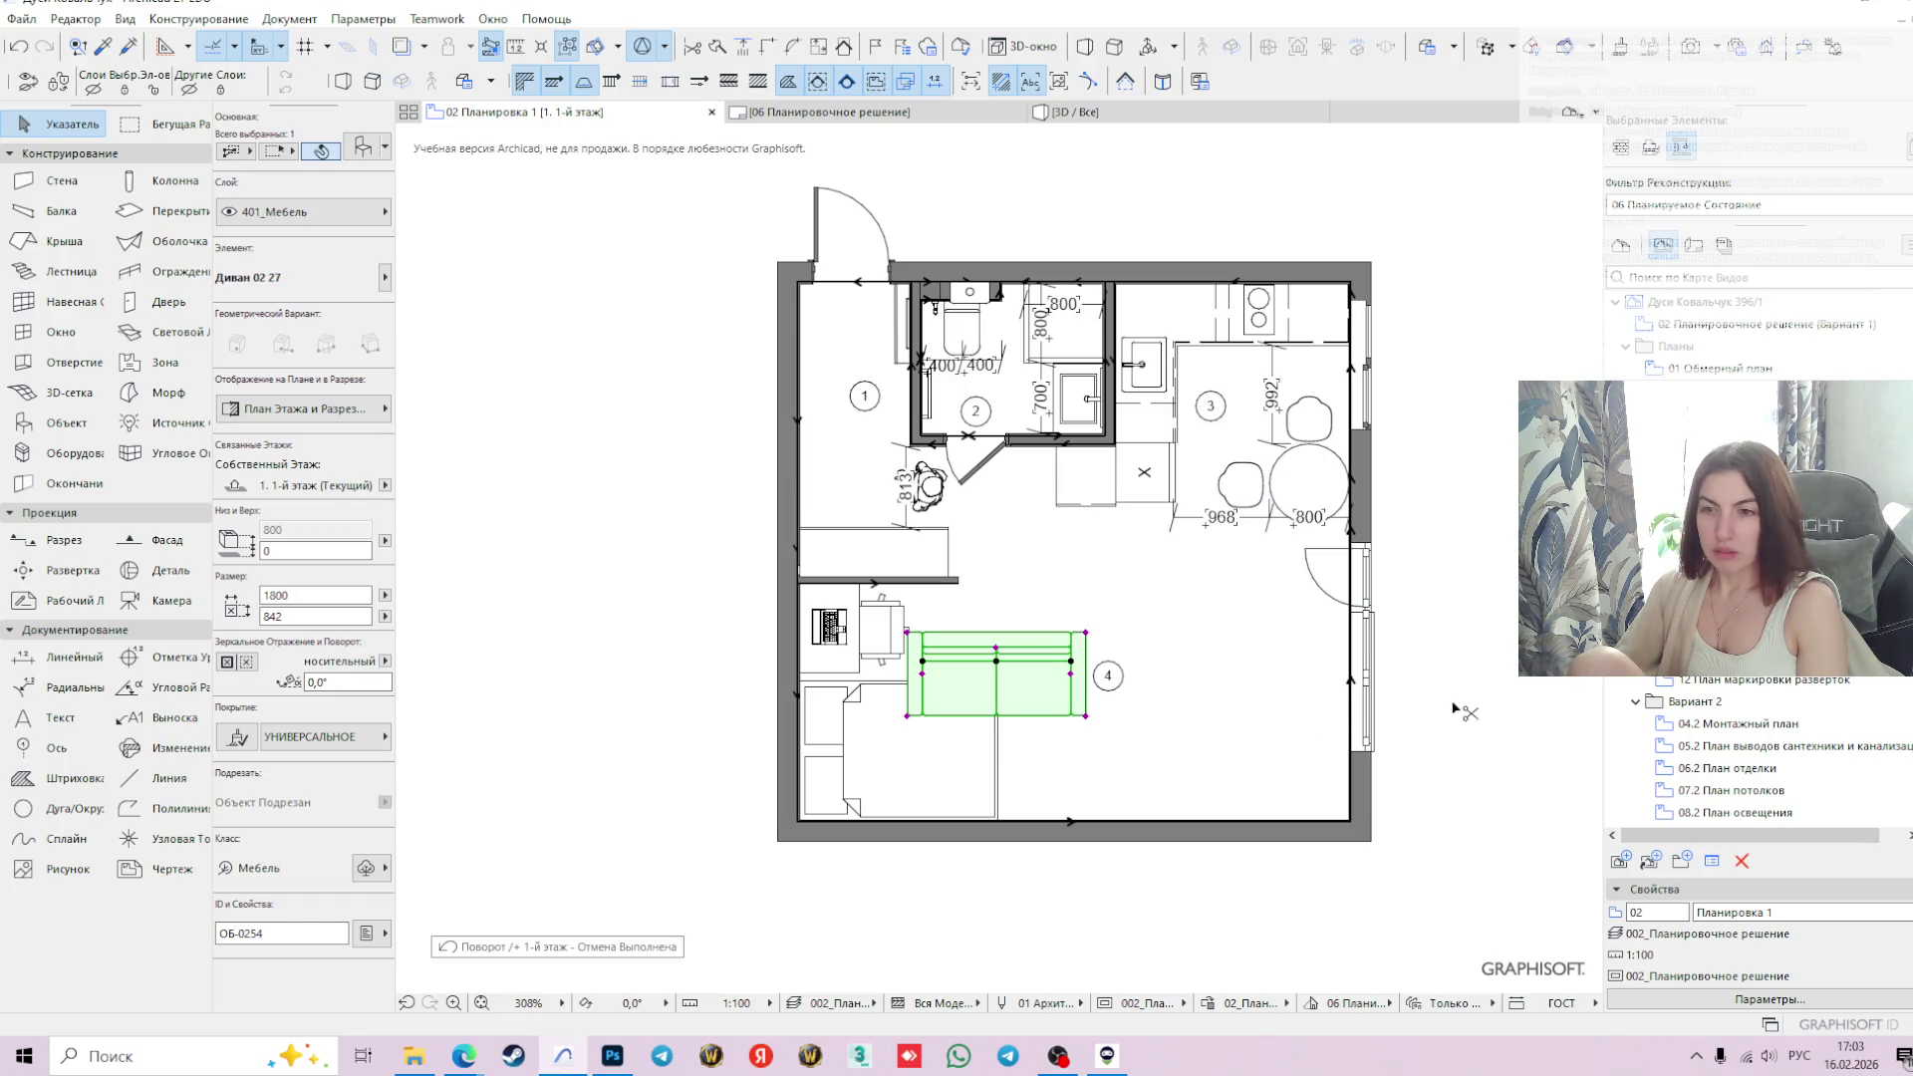
- Select the sofa and rotate it a half turn about its corner
click(1468, 678)
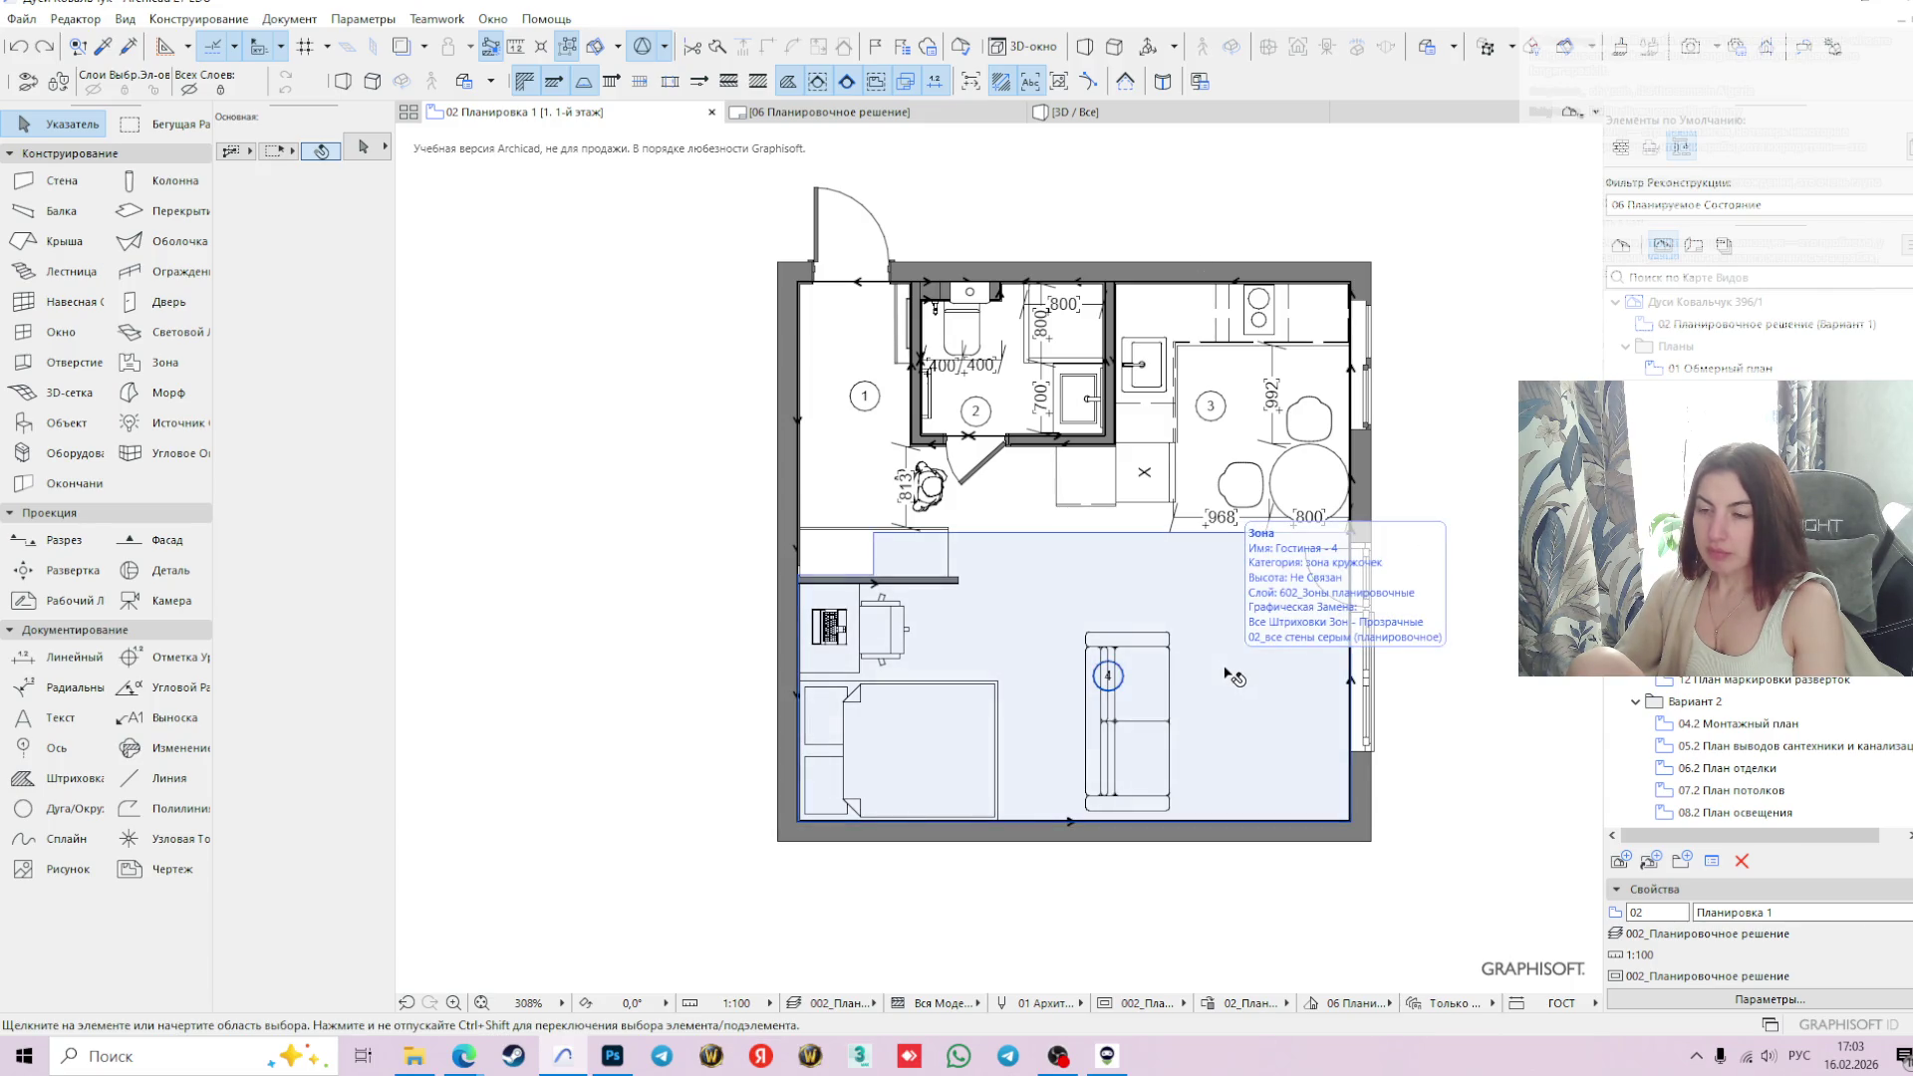
middle_drag(1452, 665, 1444, 683)
click(1136, 767)
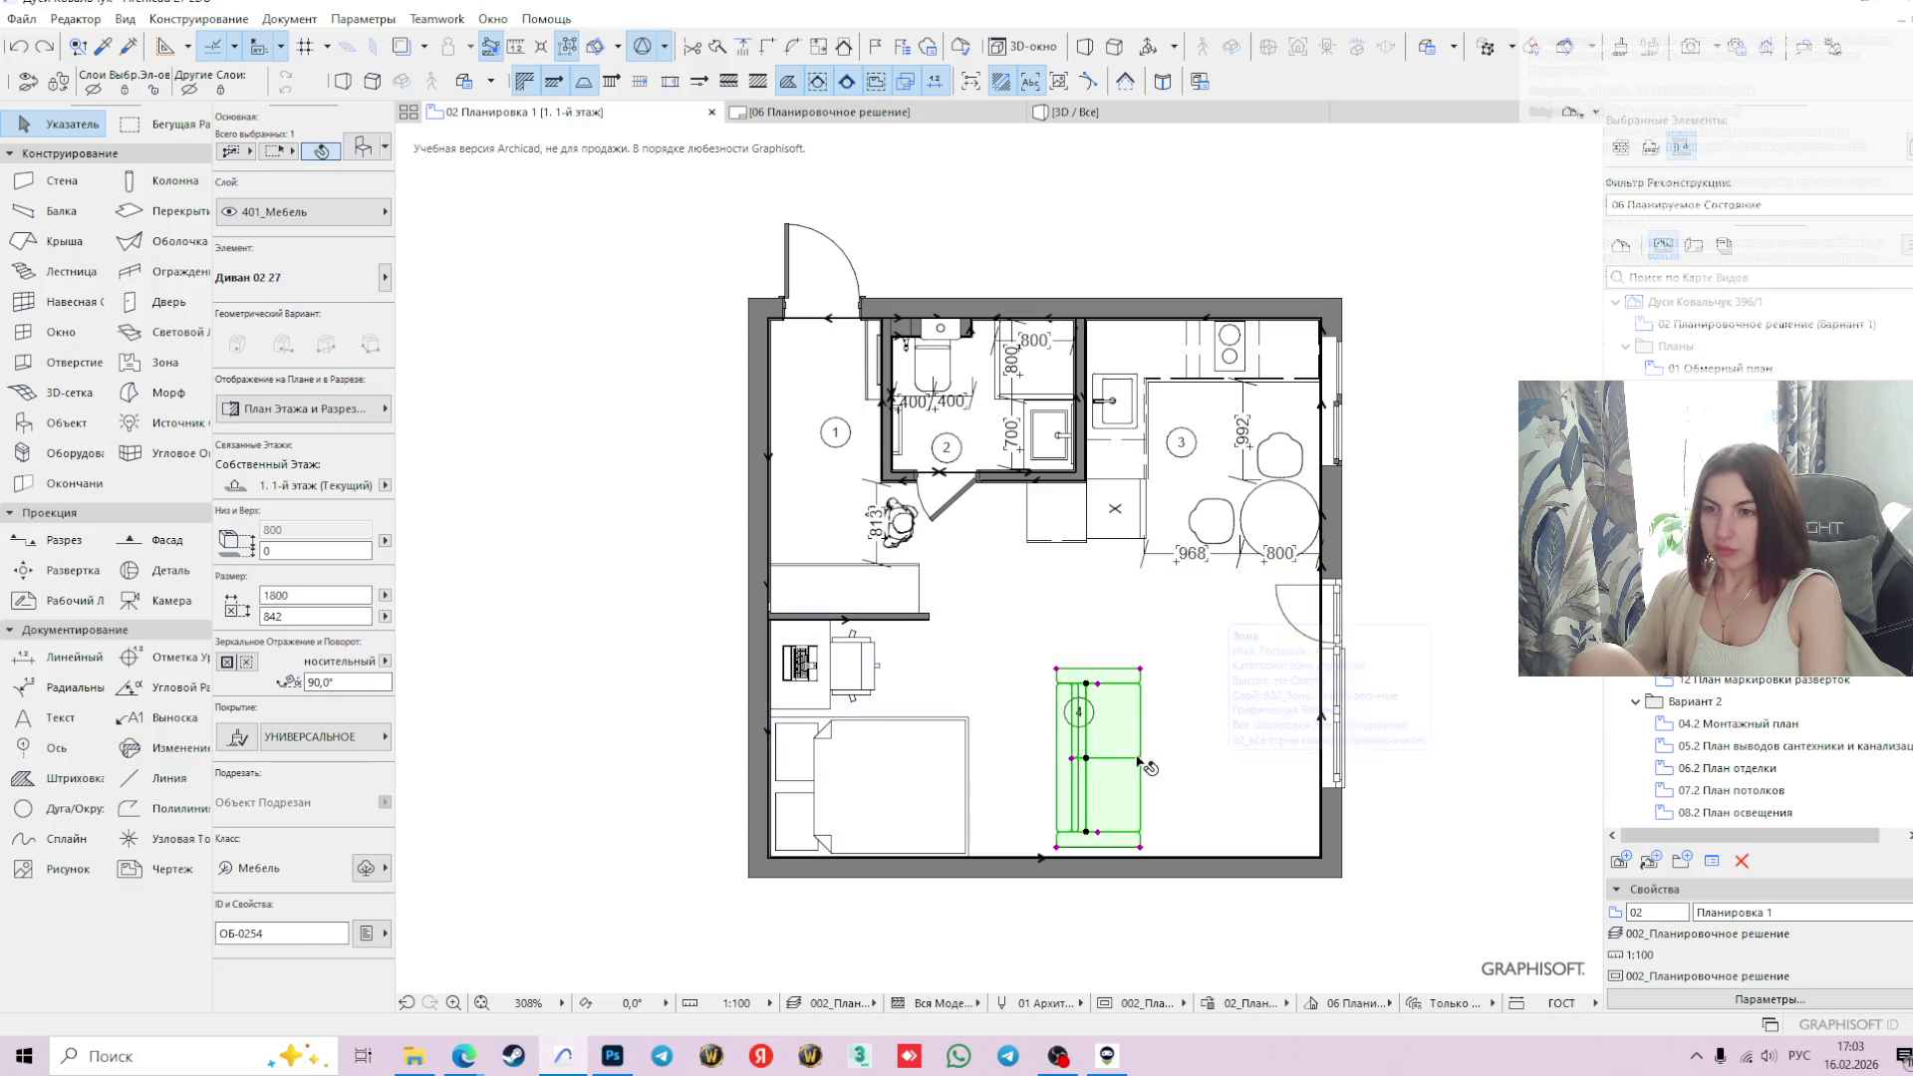
click(1059, 670)
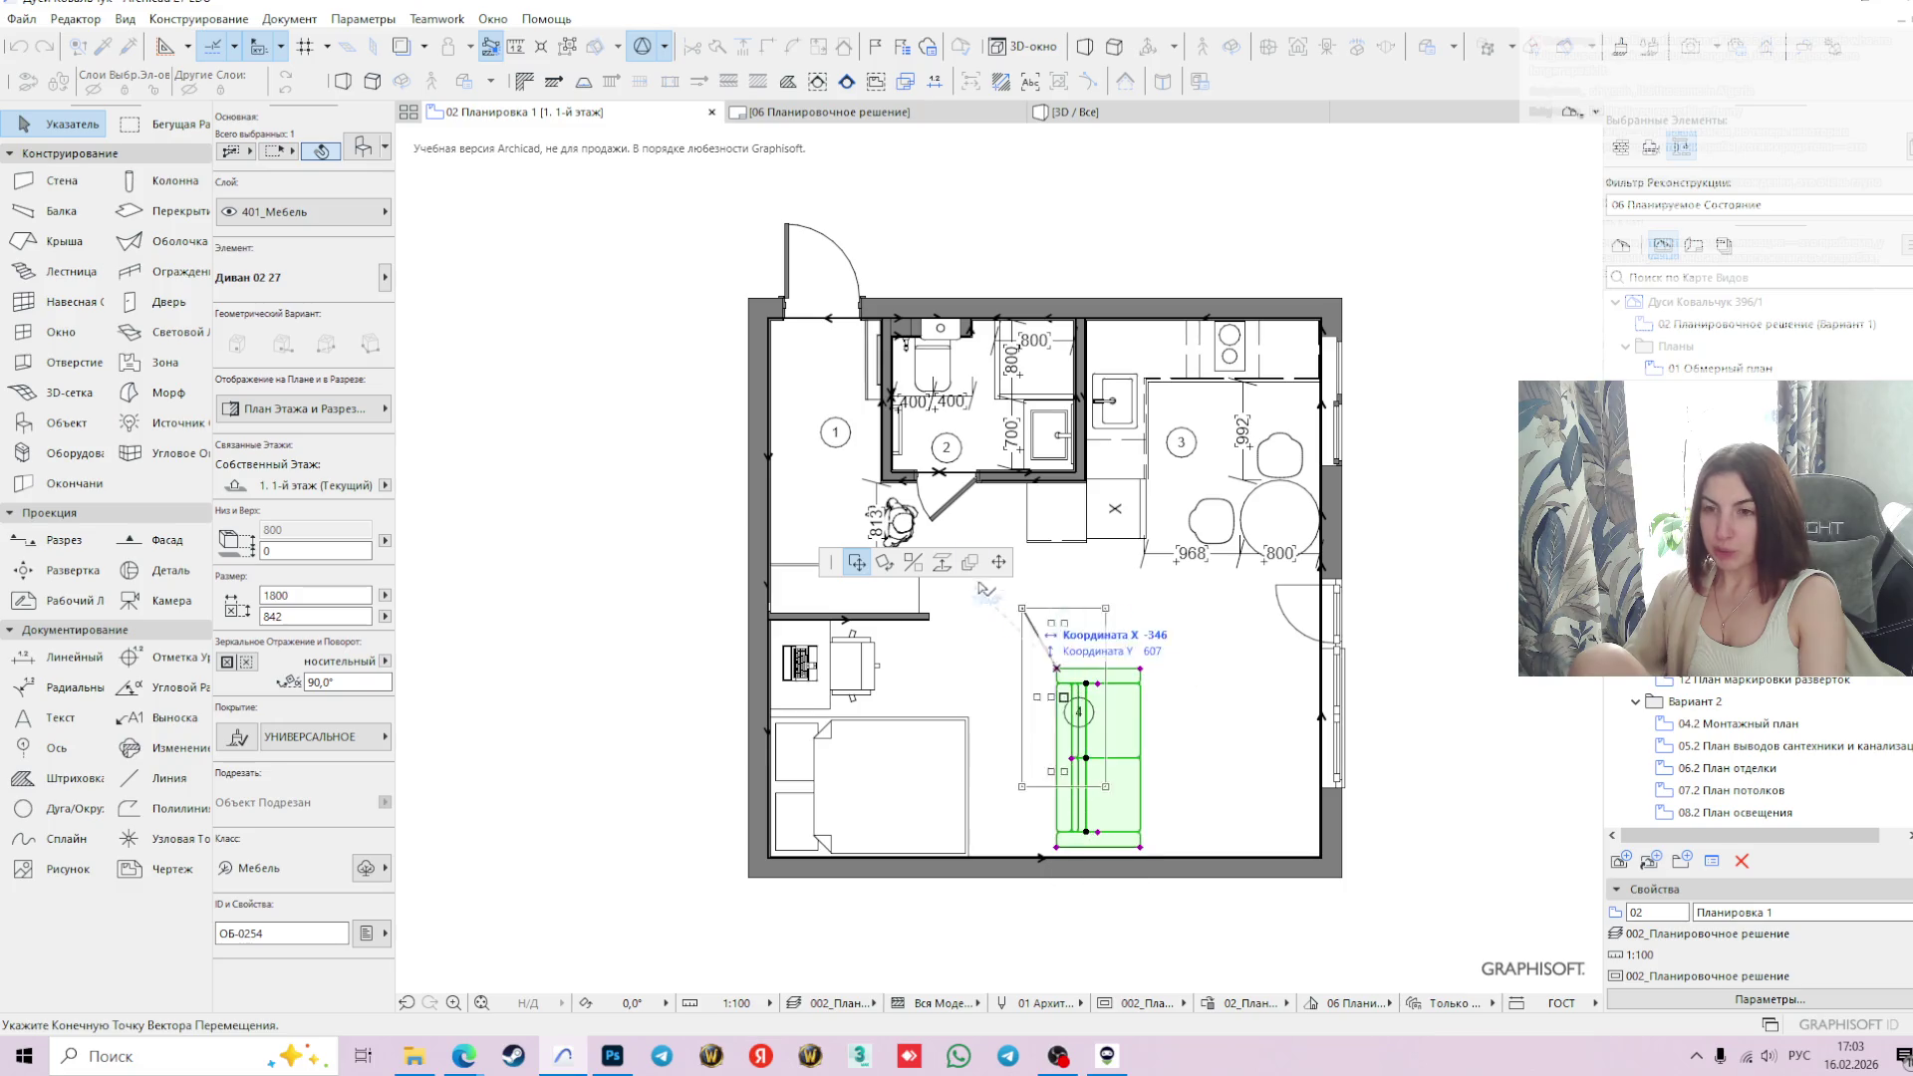
click(884, 562)
click(1057, 669)
click(1248, 668)
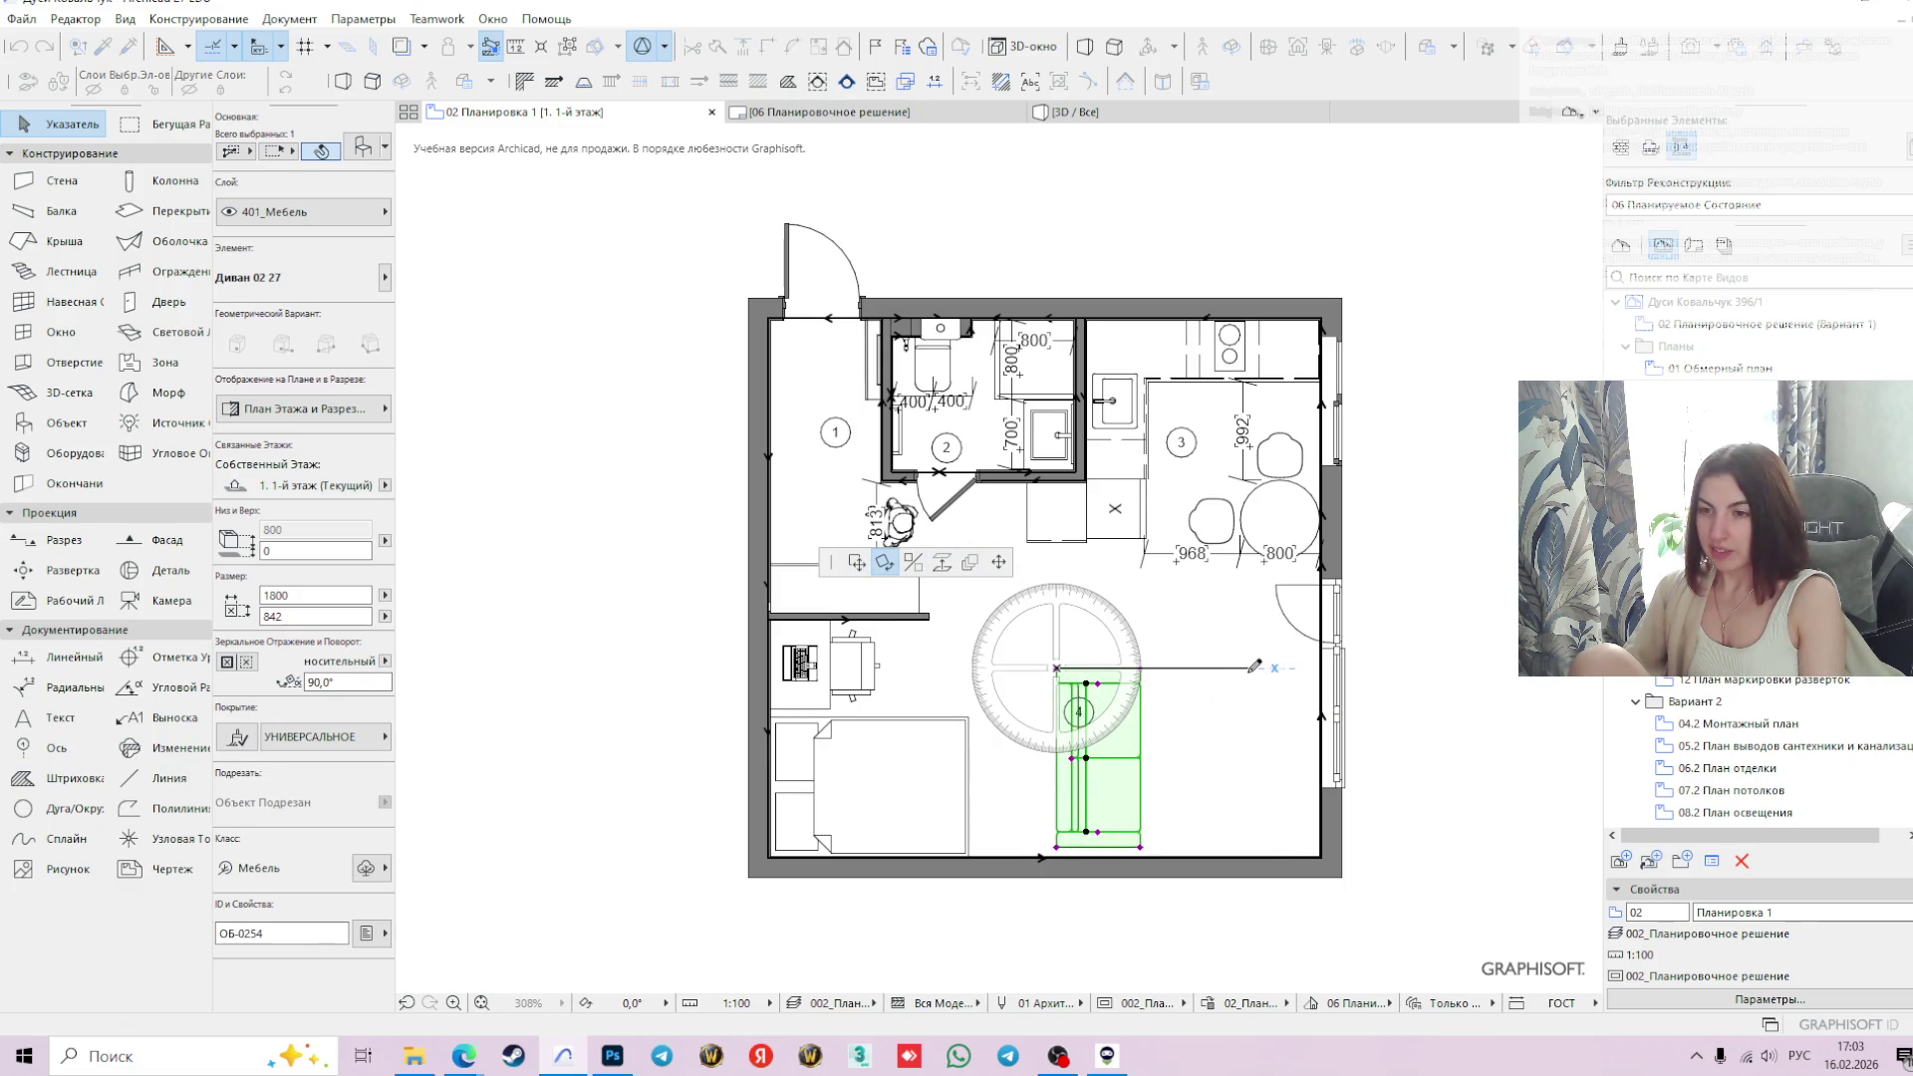
click(986, 668)
- Move the sofa down next to the curtained right window wall
click(1057, 668)
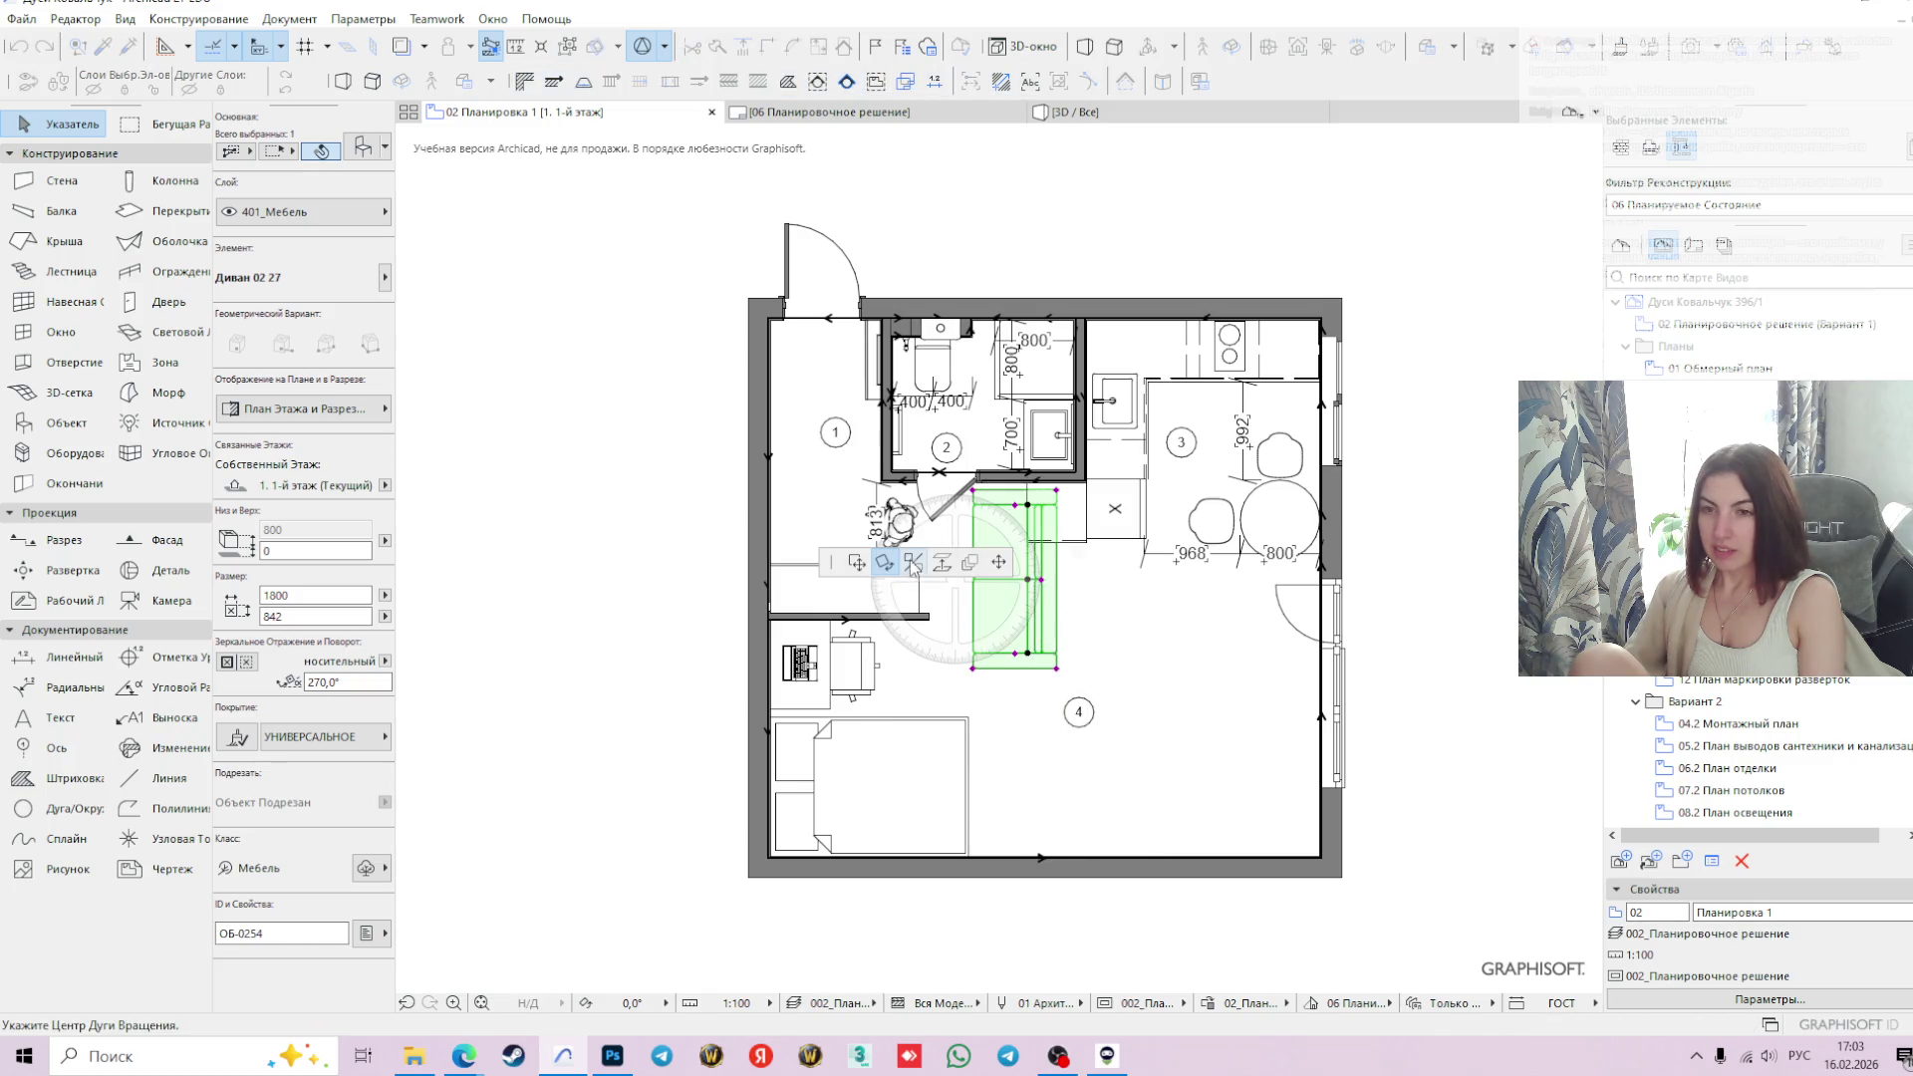
click(856, 562)
scroll(1242, 779, up, 3)
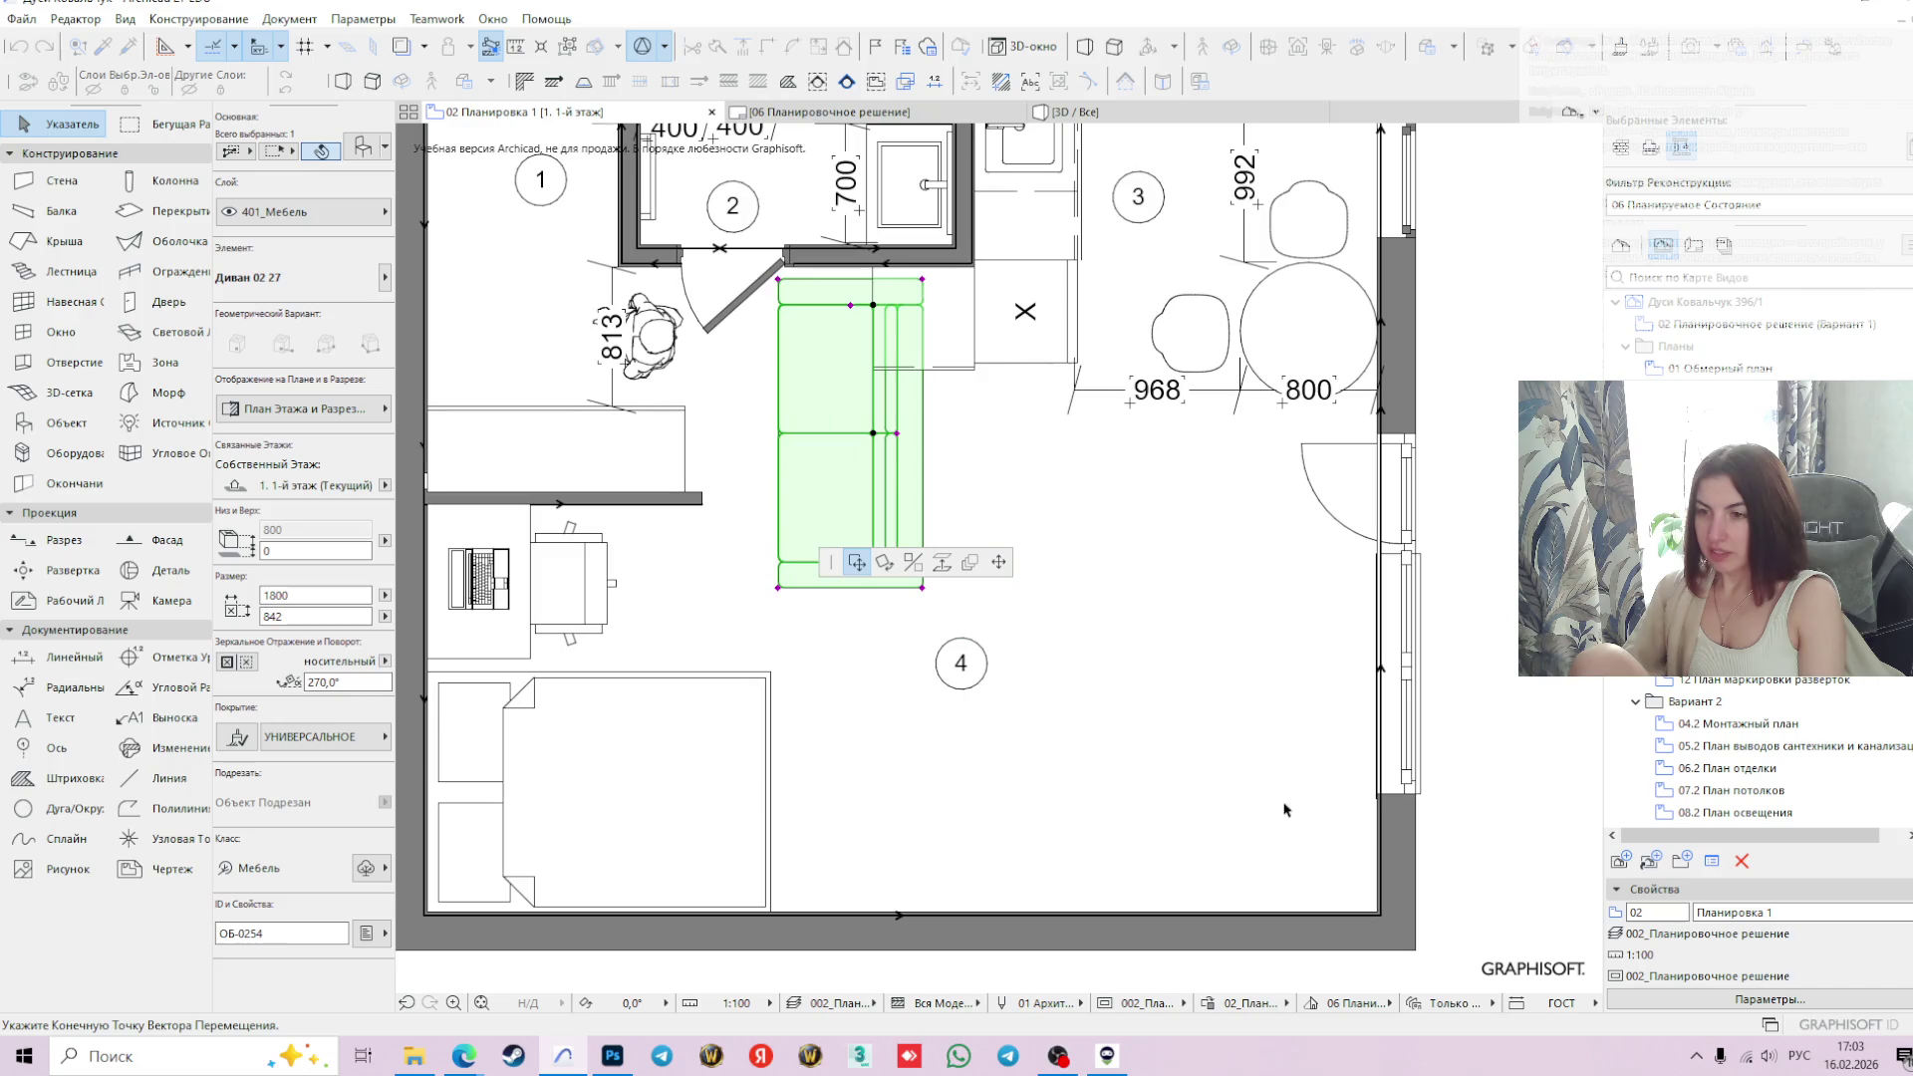
click(1350, 881)
click(1476, 739)
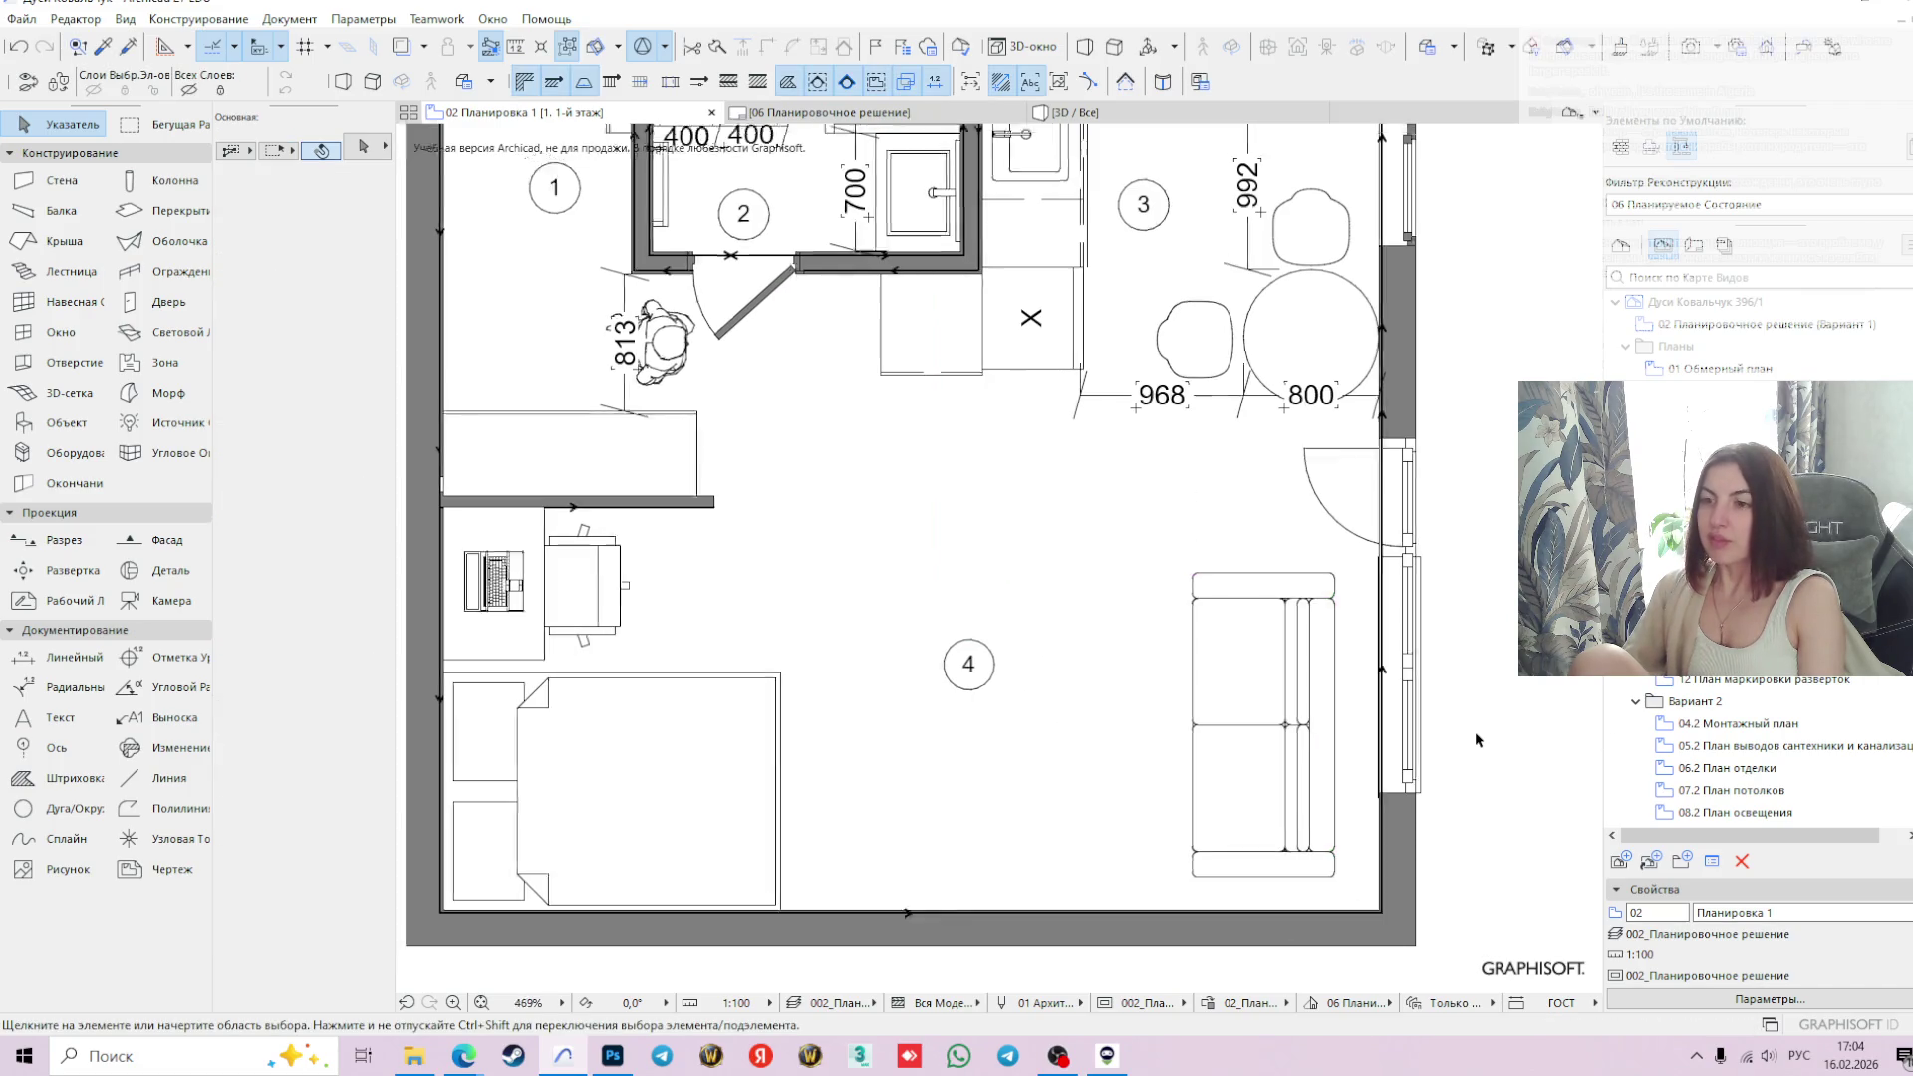
scroll(1476, 698, down, 2)
- Nudge the sofa so it sits flush against the right wall
click(1335, 757)
scroll(1317, 792, up, 3)
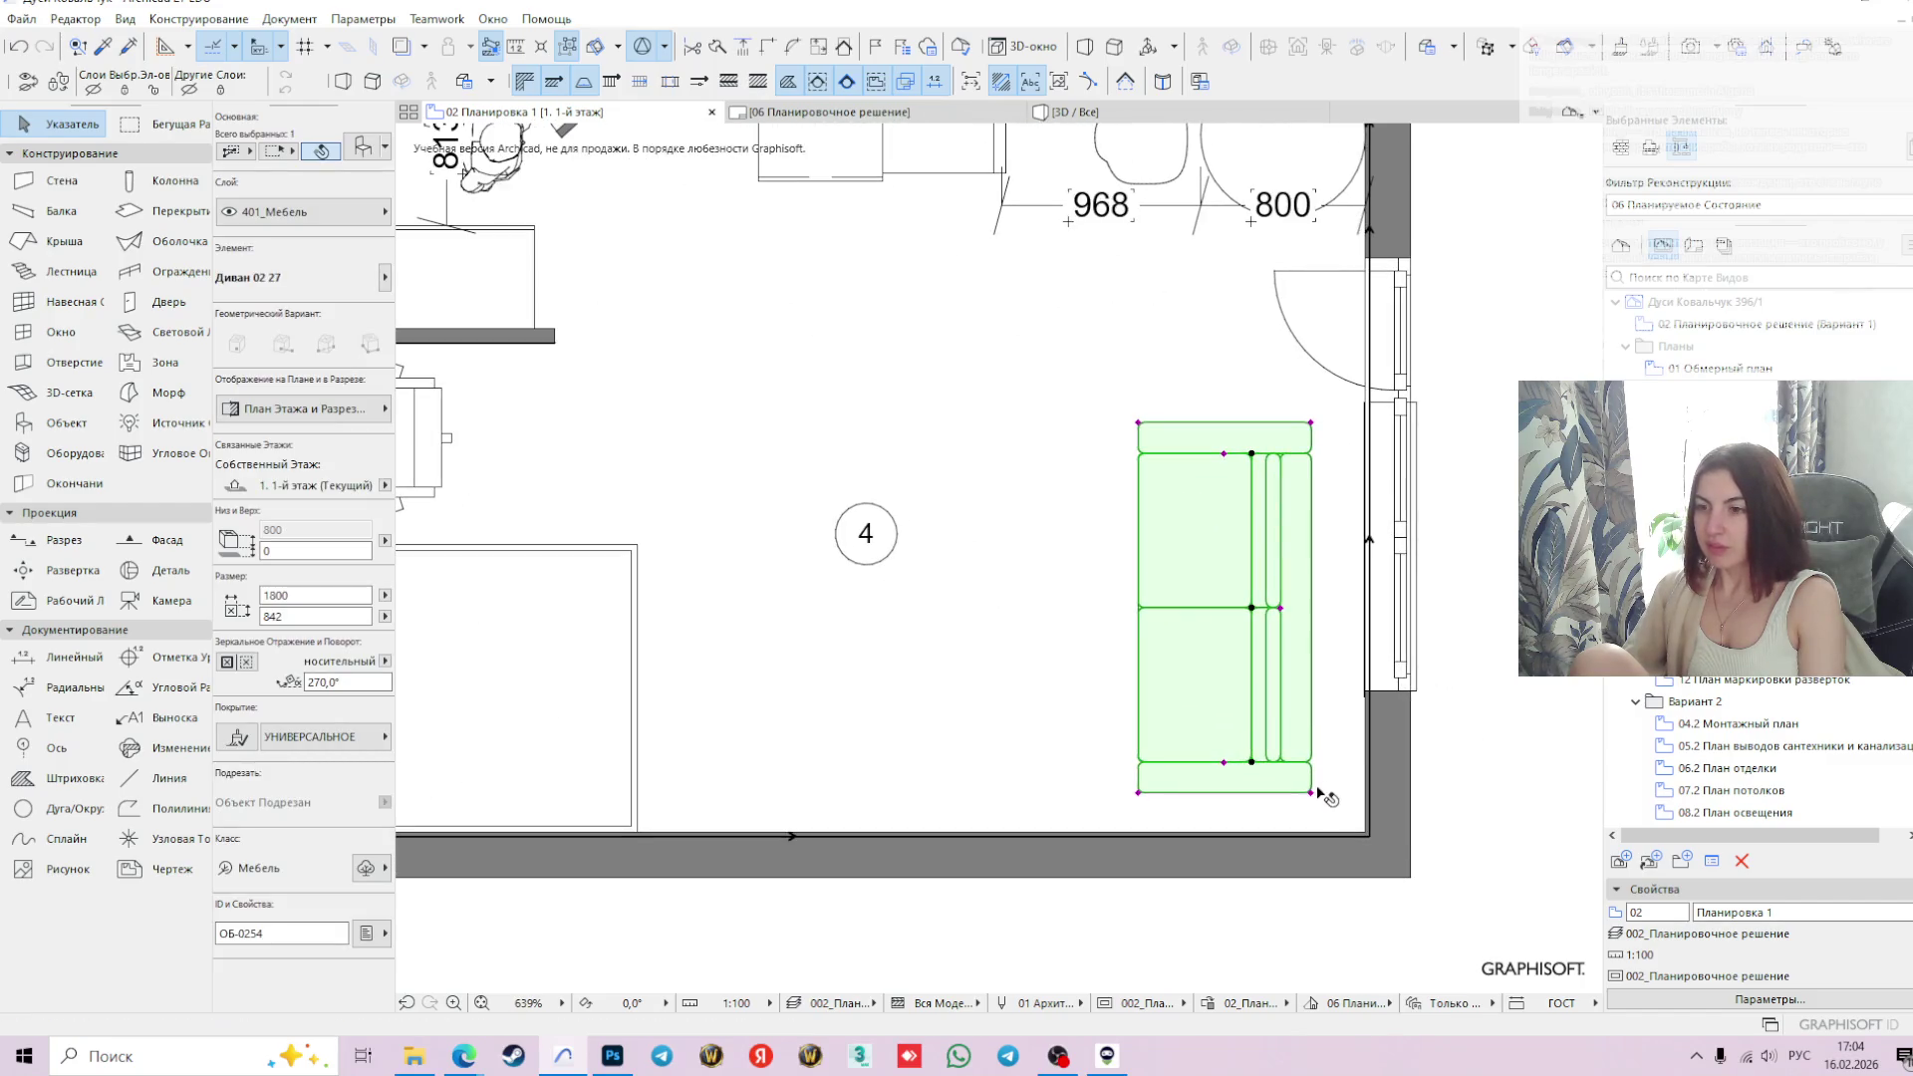
click(1313, 793)
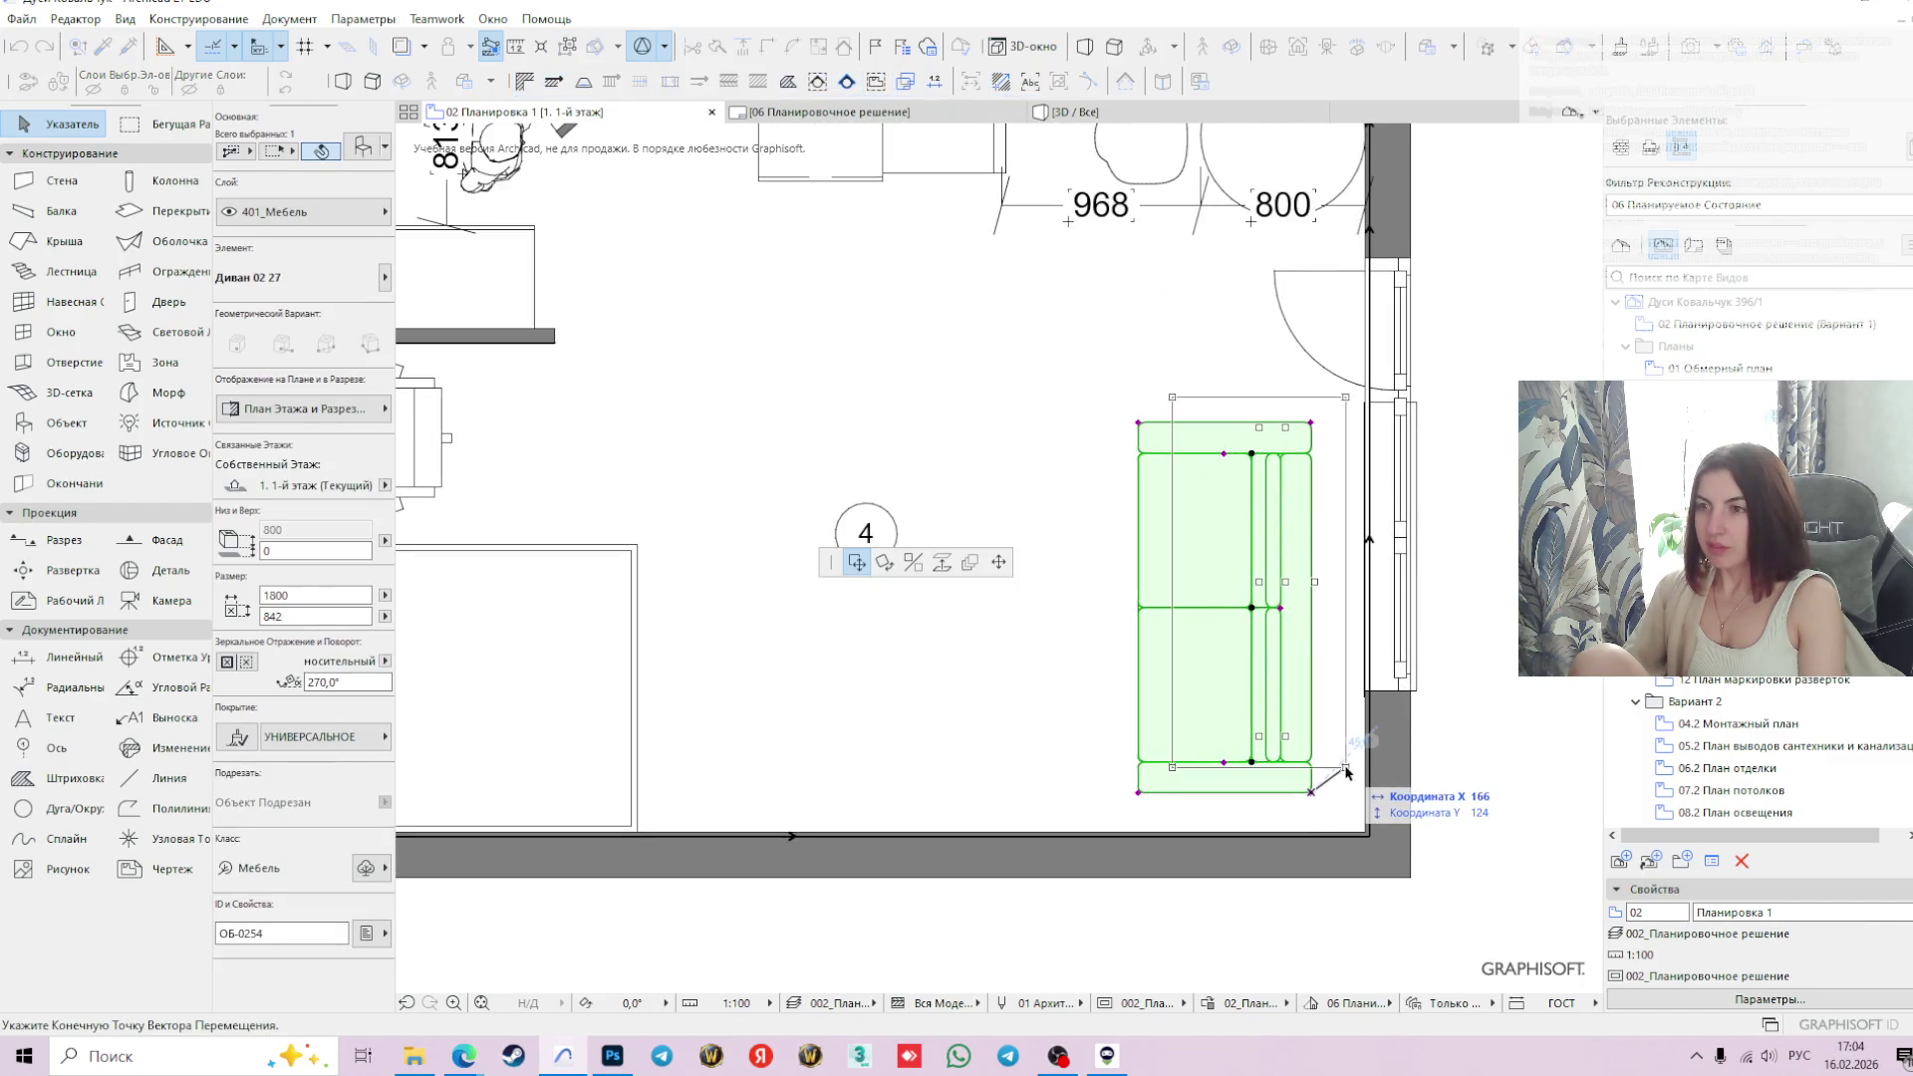
click(1346, 770)
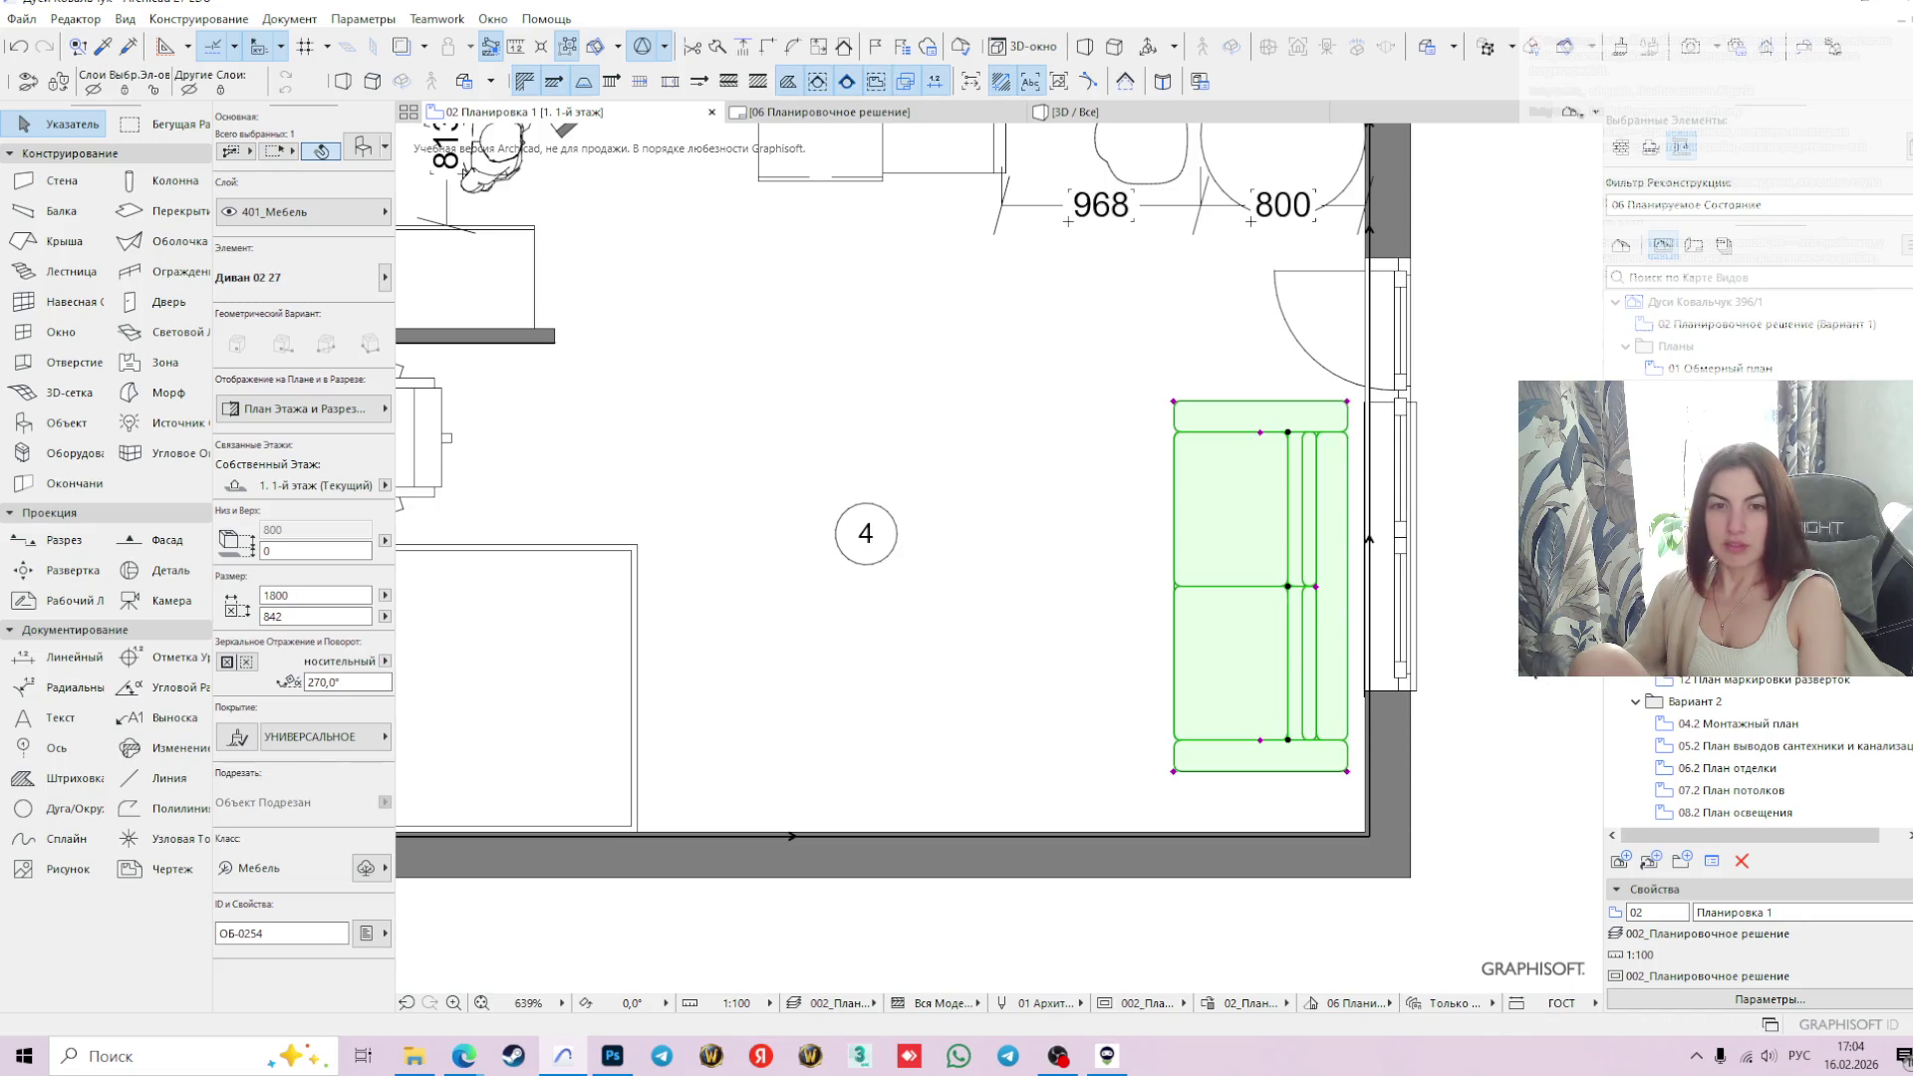
scroll(1324, 605, down, 1)
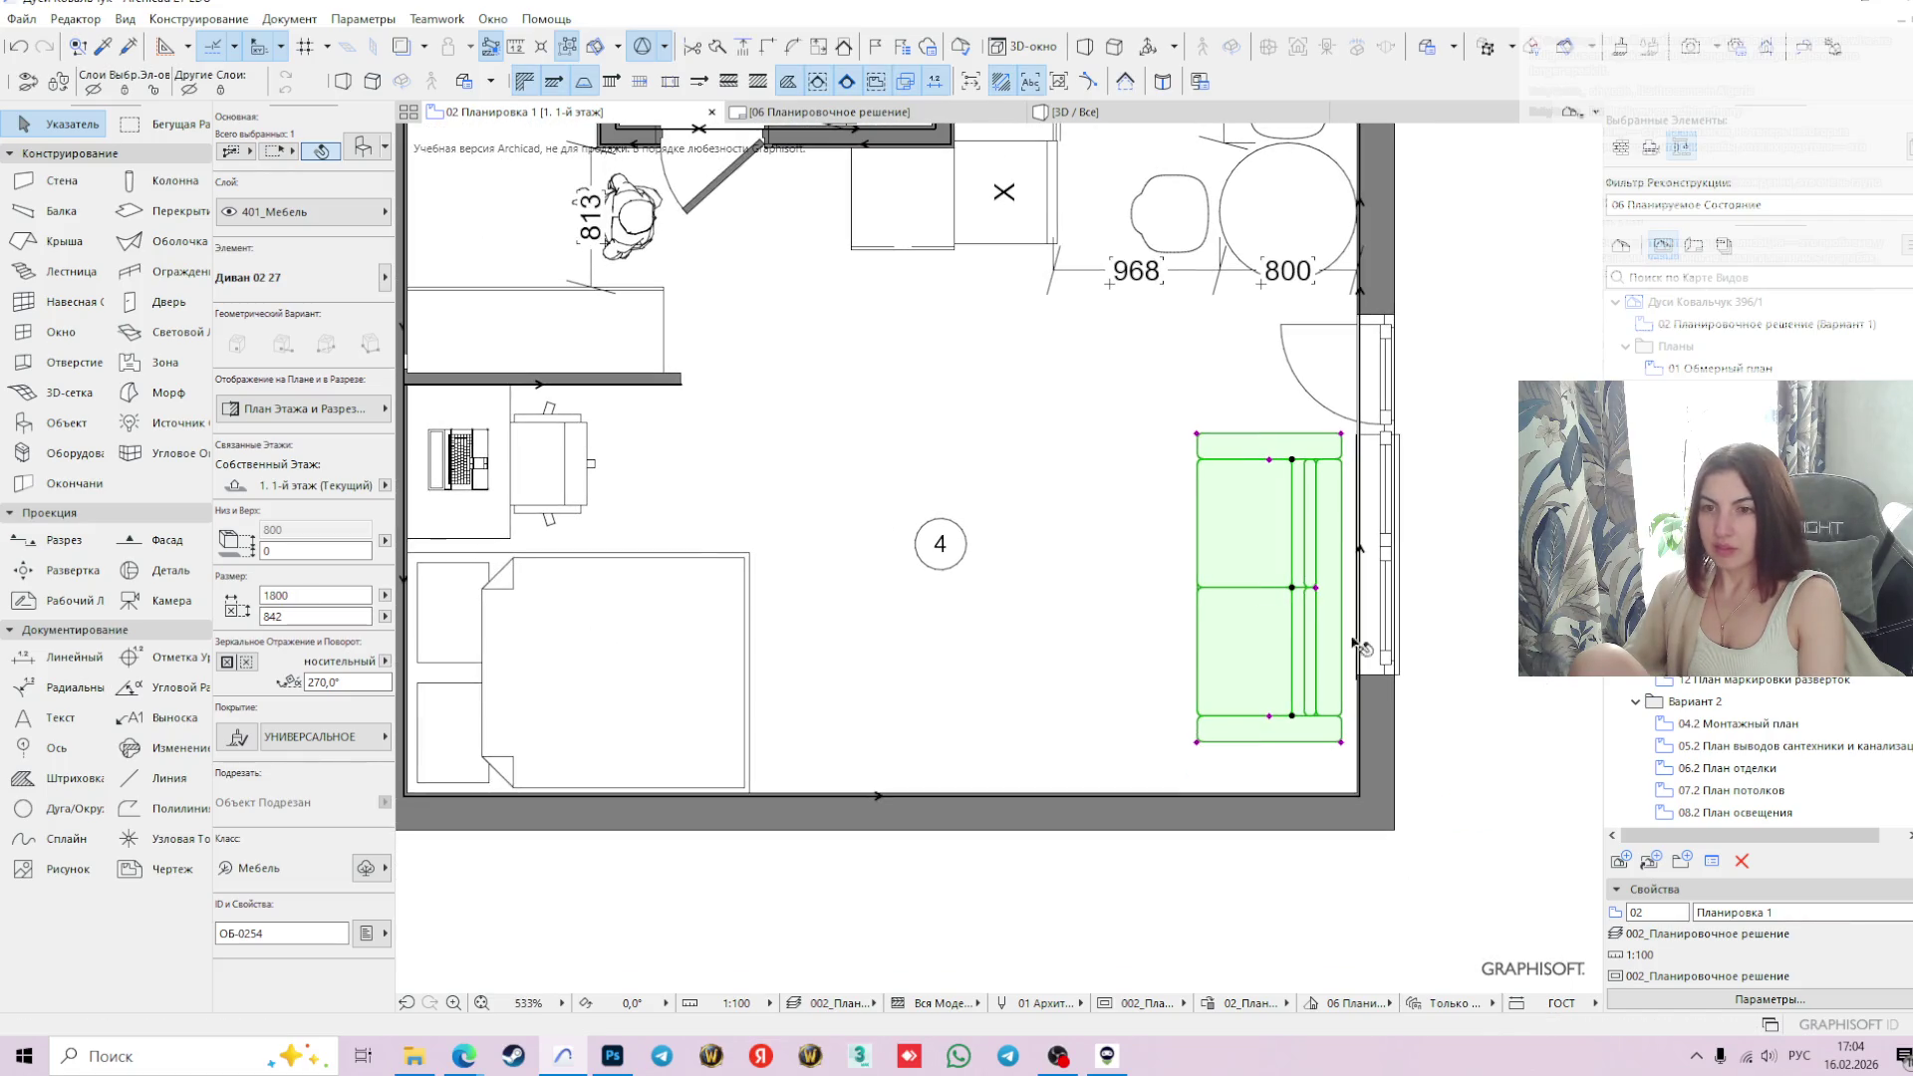
click(1488, 604)
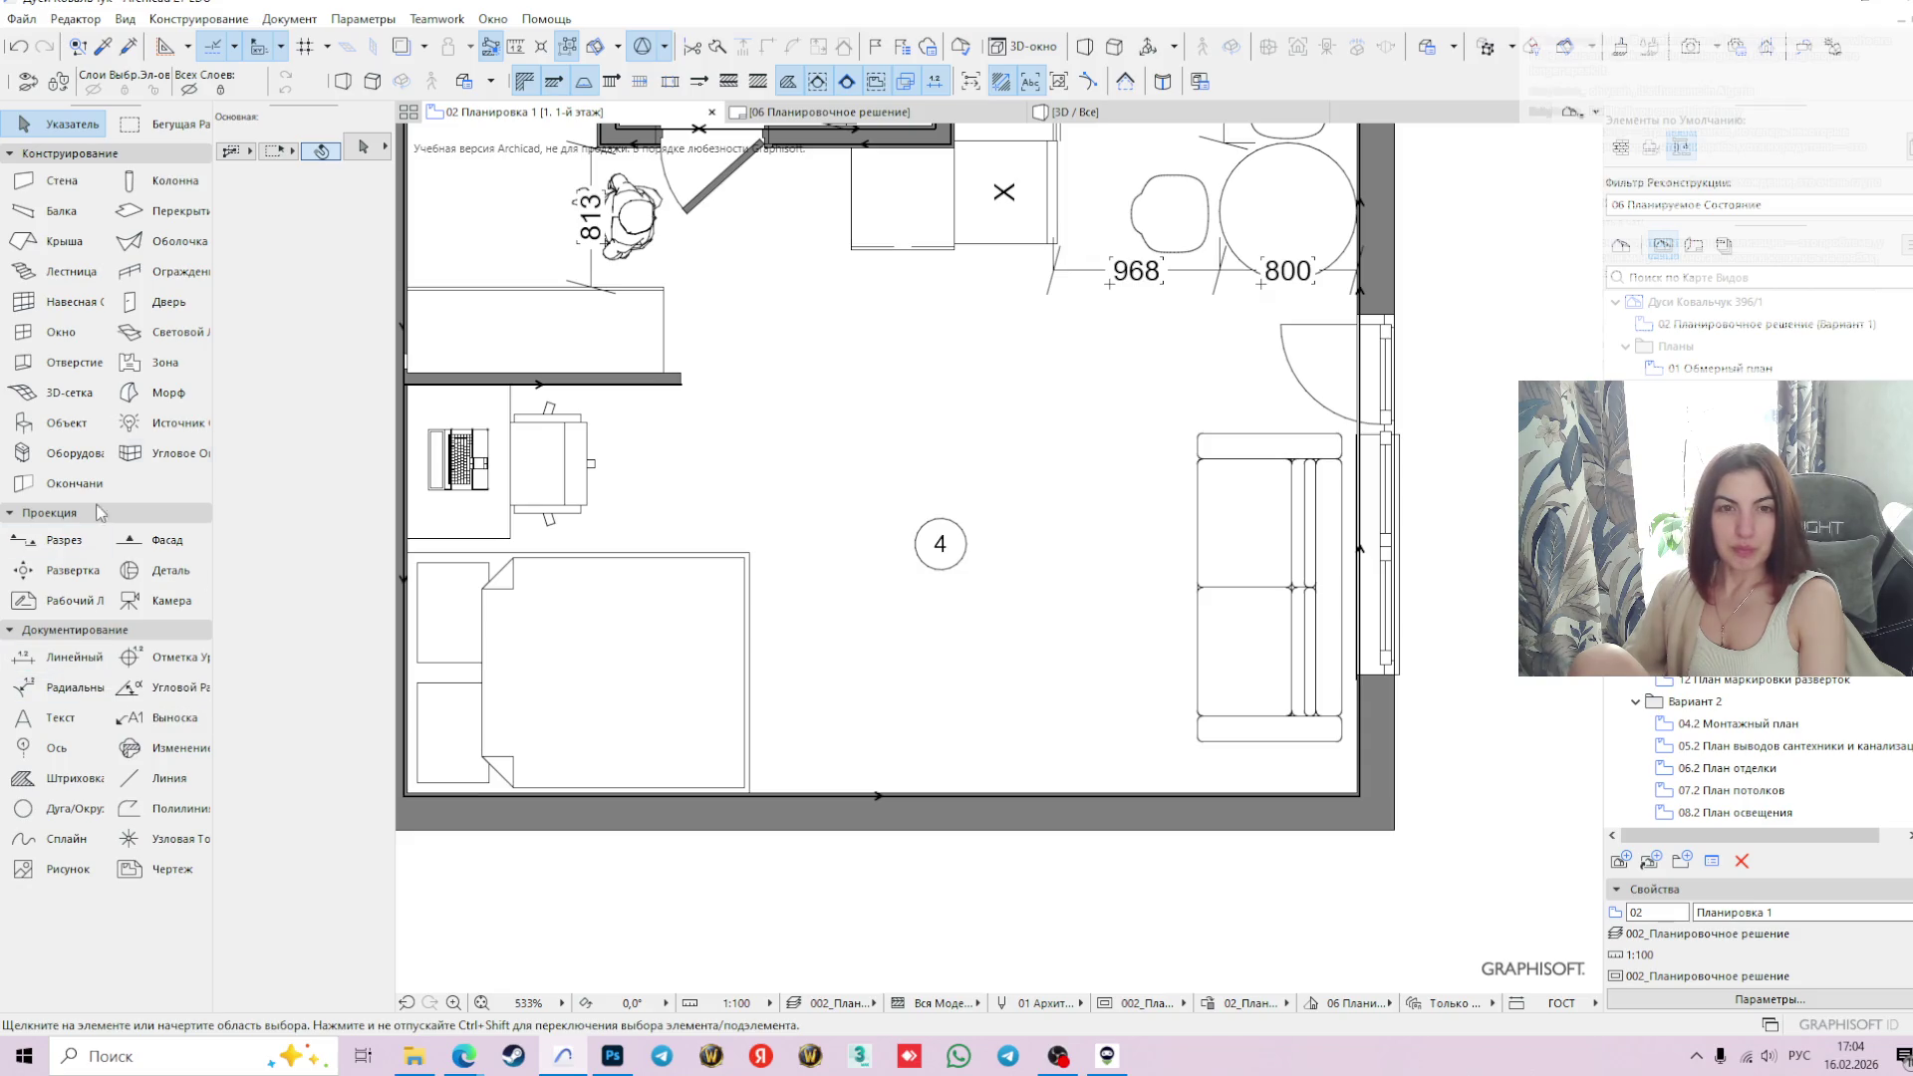
double_click(68, 426)
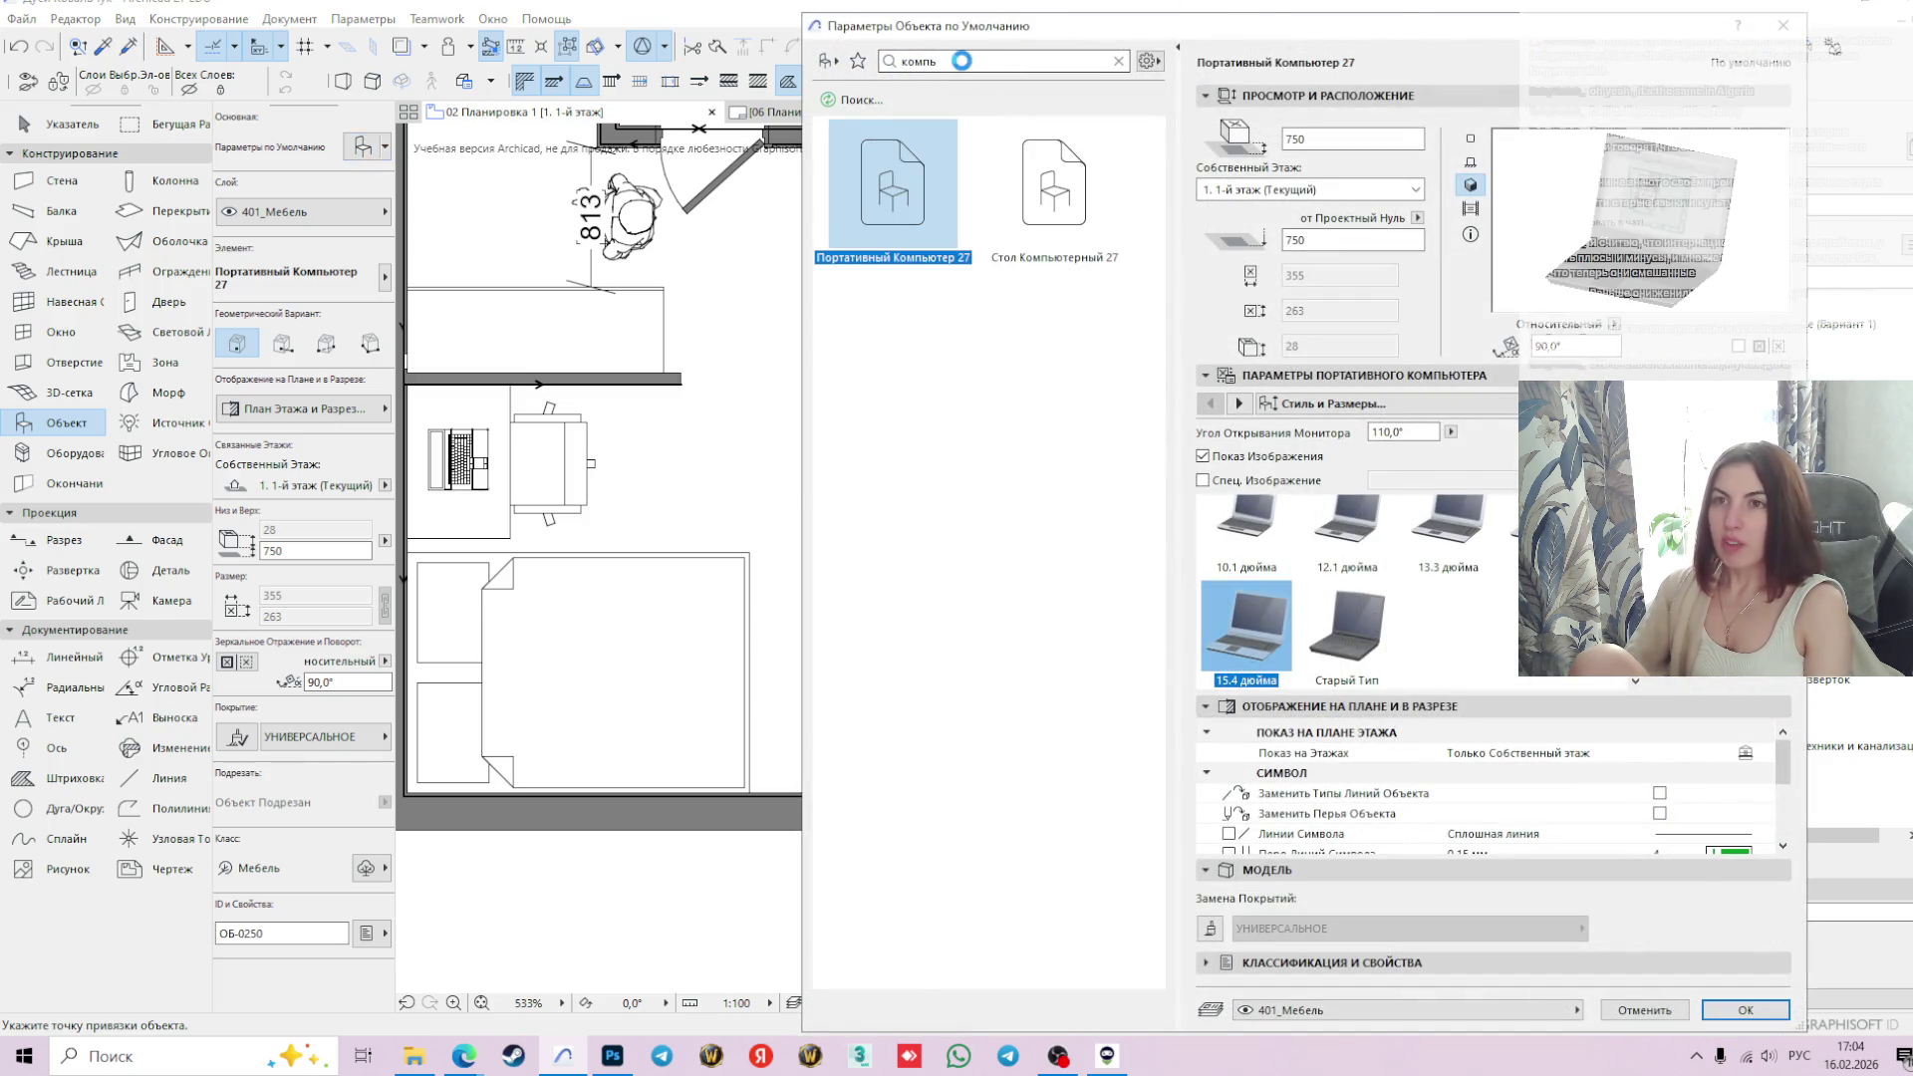
- Pick 'Сервант 27' from a 'тумба' library search and turn off its Ножки (legs)
click(1117, 60)
text(ту)
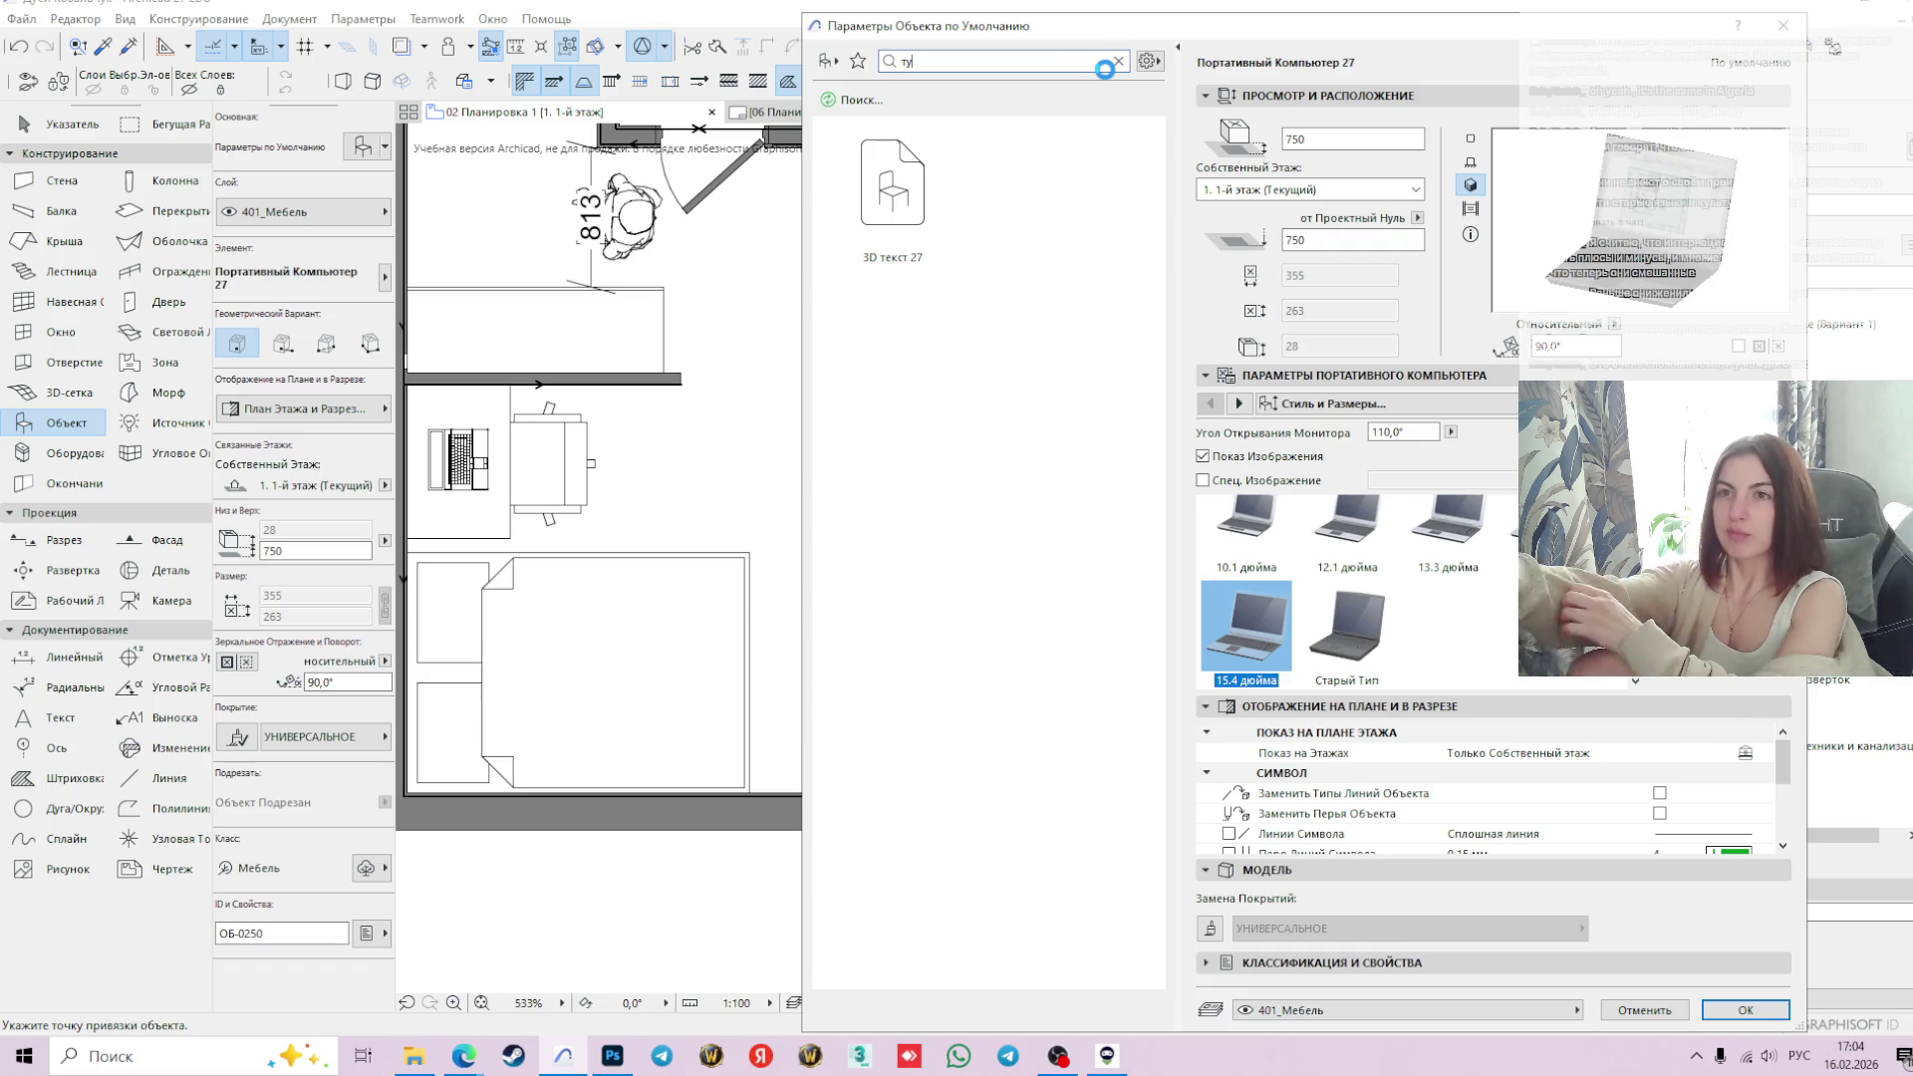
text(мба)
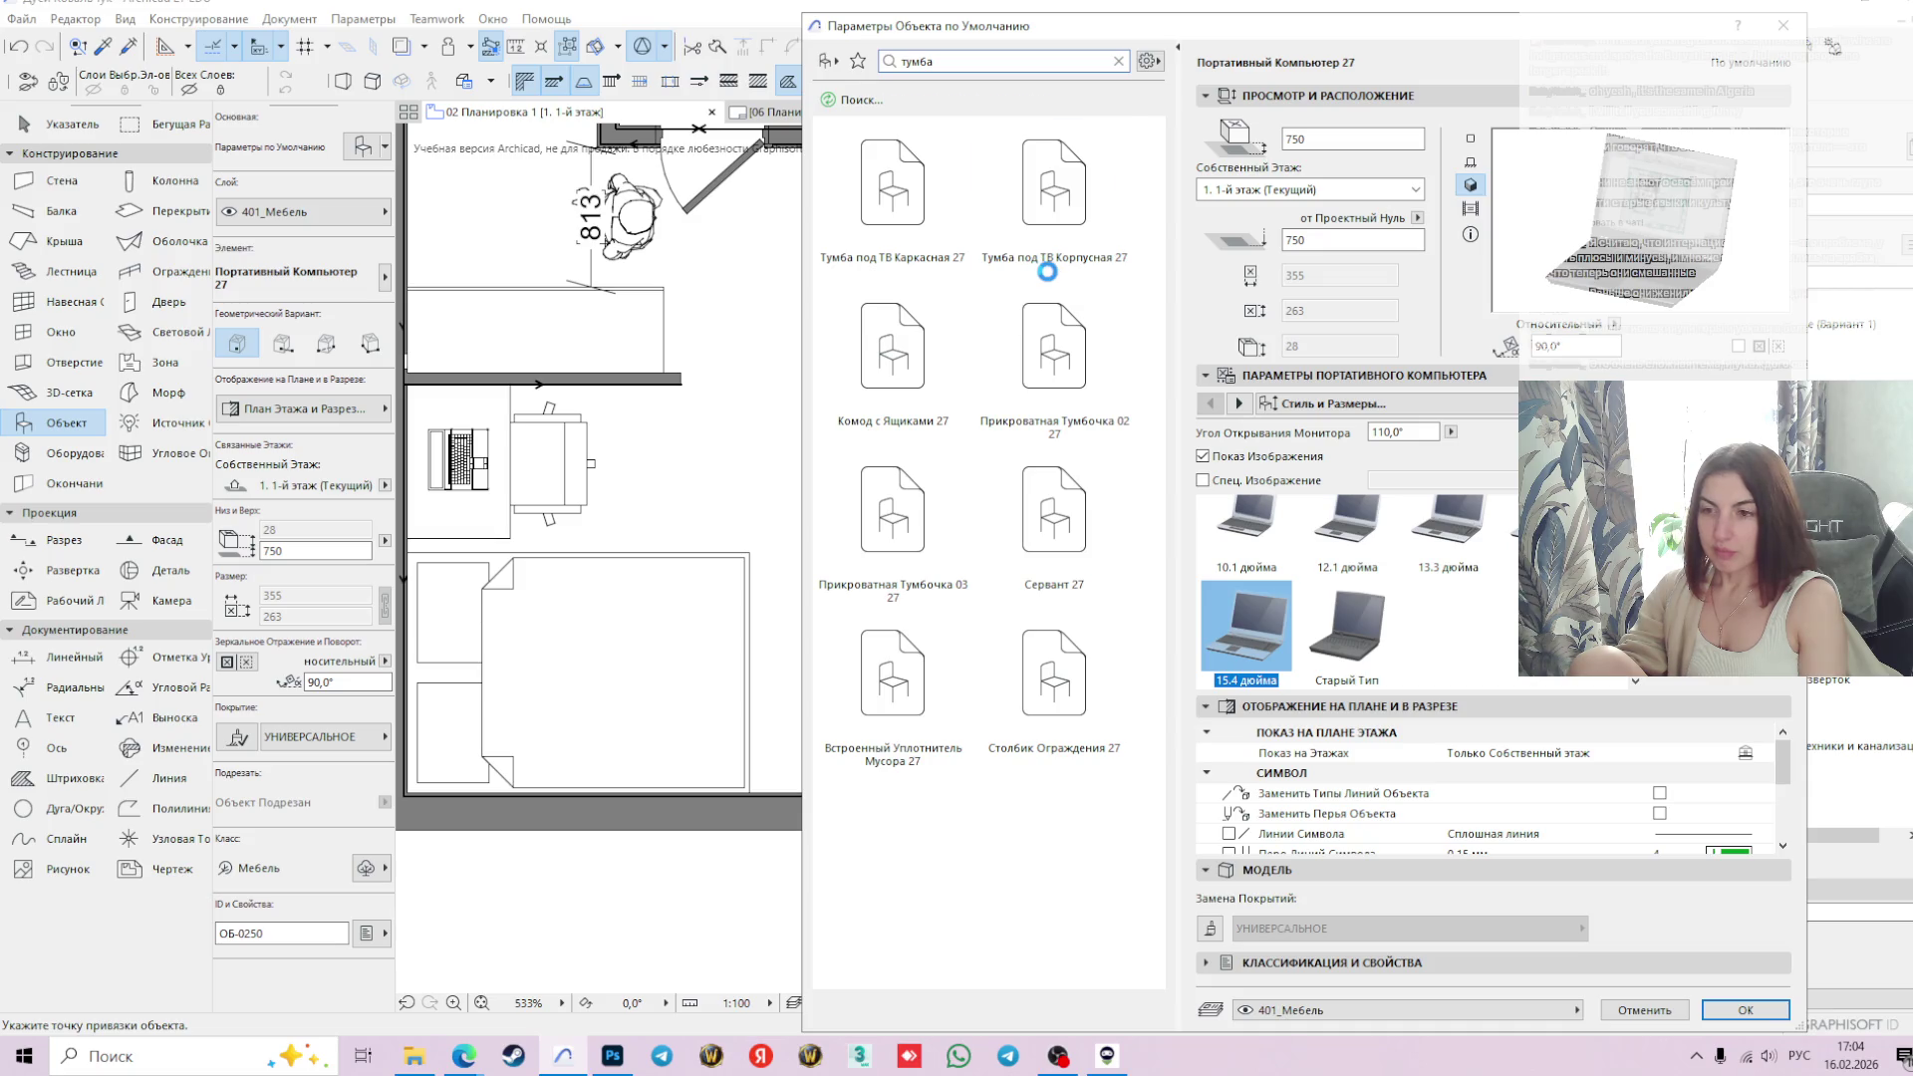
mouse_move(1314, 43)
mouse_down()
mouse_move(1424, 50)
mouse_move(1164, 782)
mouse_move(971, 815)
mouse_move(974, 845)
mouse_move(937, 732)
mouse_move(1013, 797)
mouse_move(988, 835)
mouse_move(1004, 840)
mouse_move(1095, 401)
mouse_move(1104, 44)
mouse_move(1154, 66)
mouse_up()
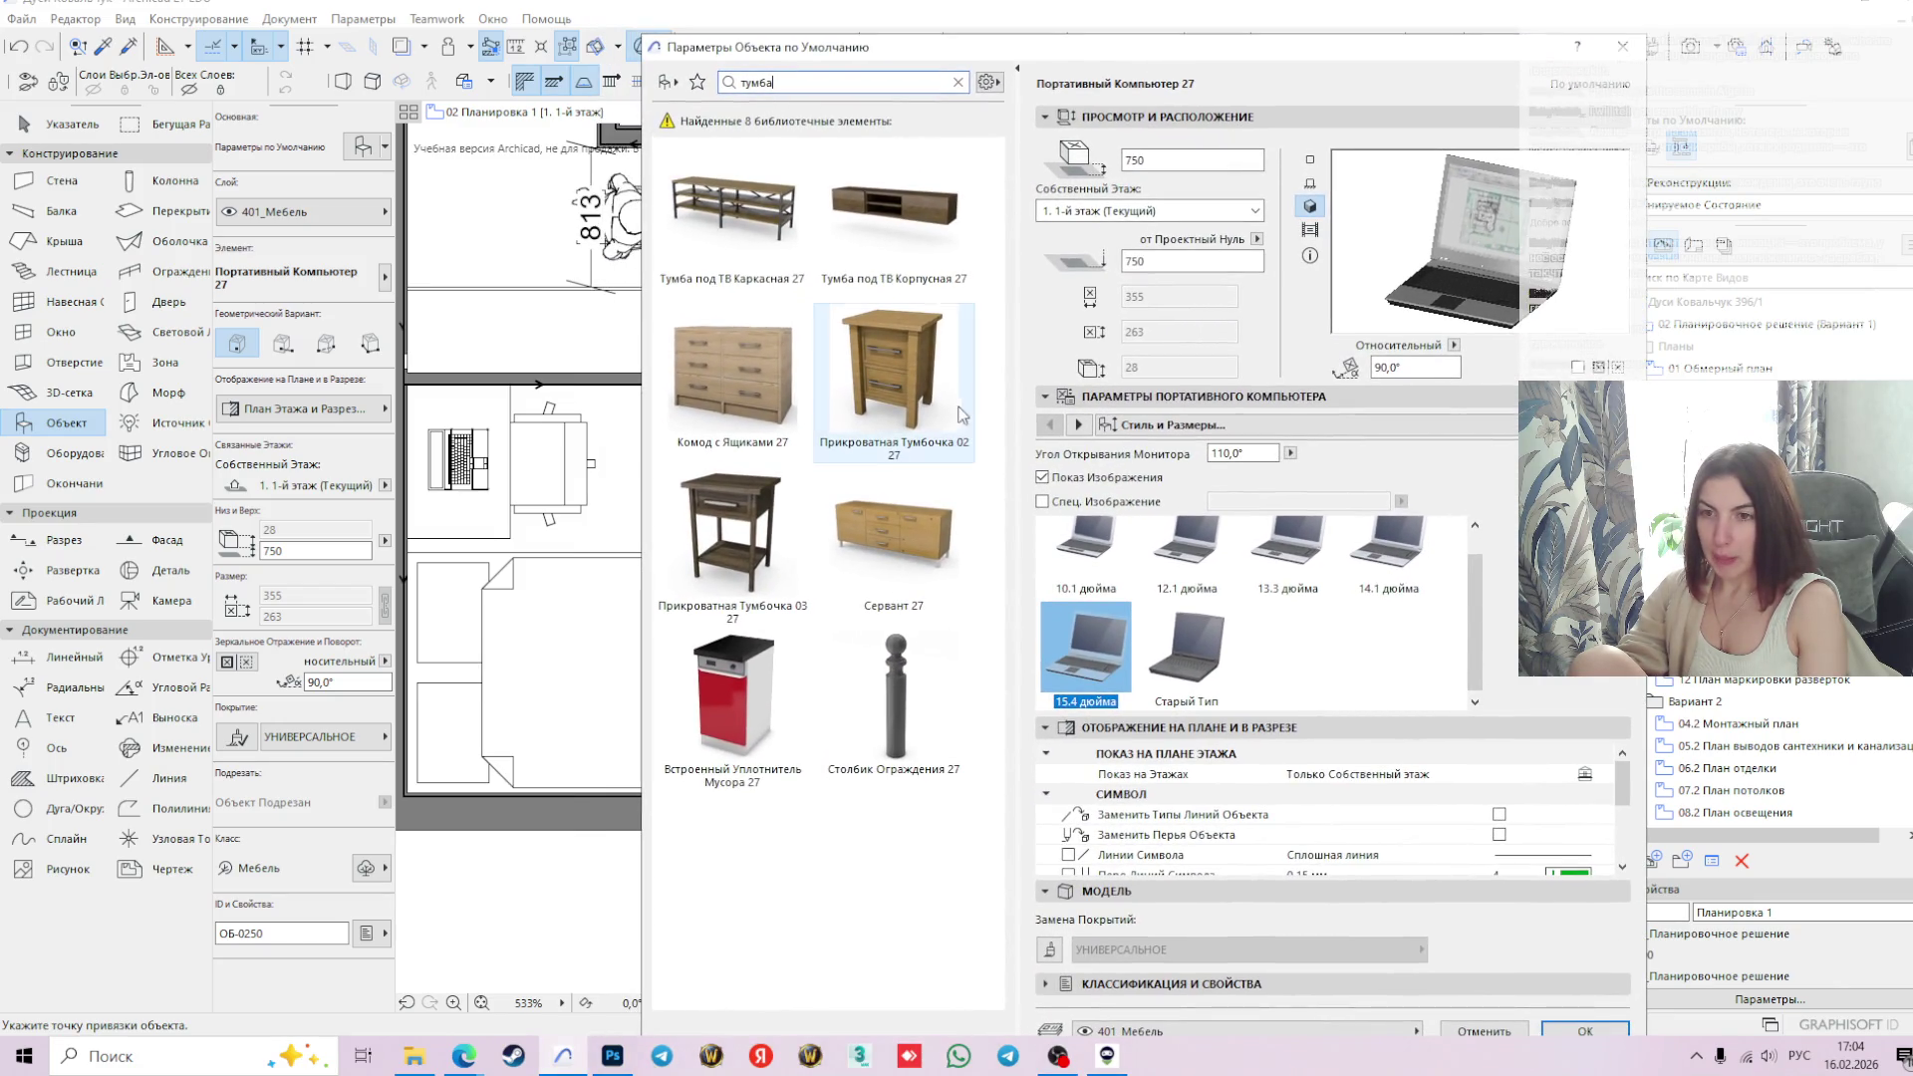
click(881, 522)
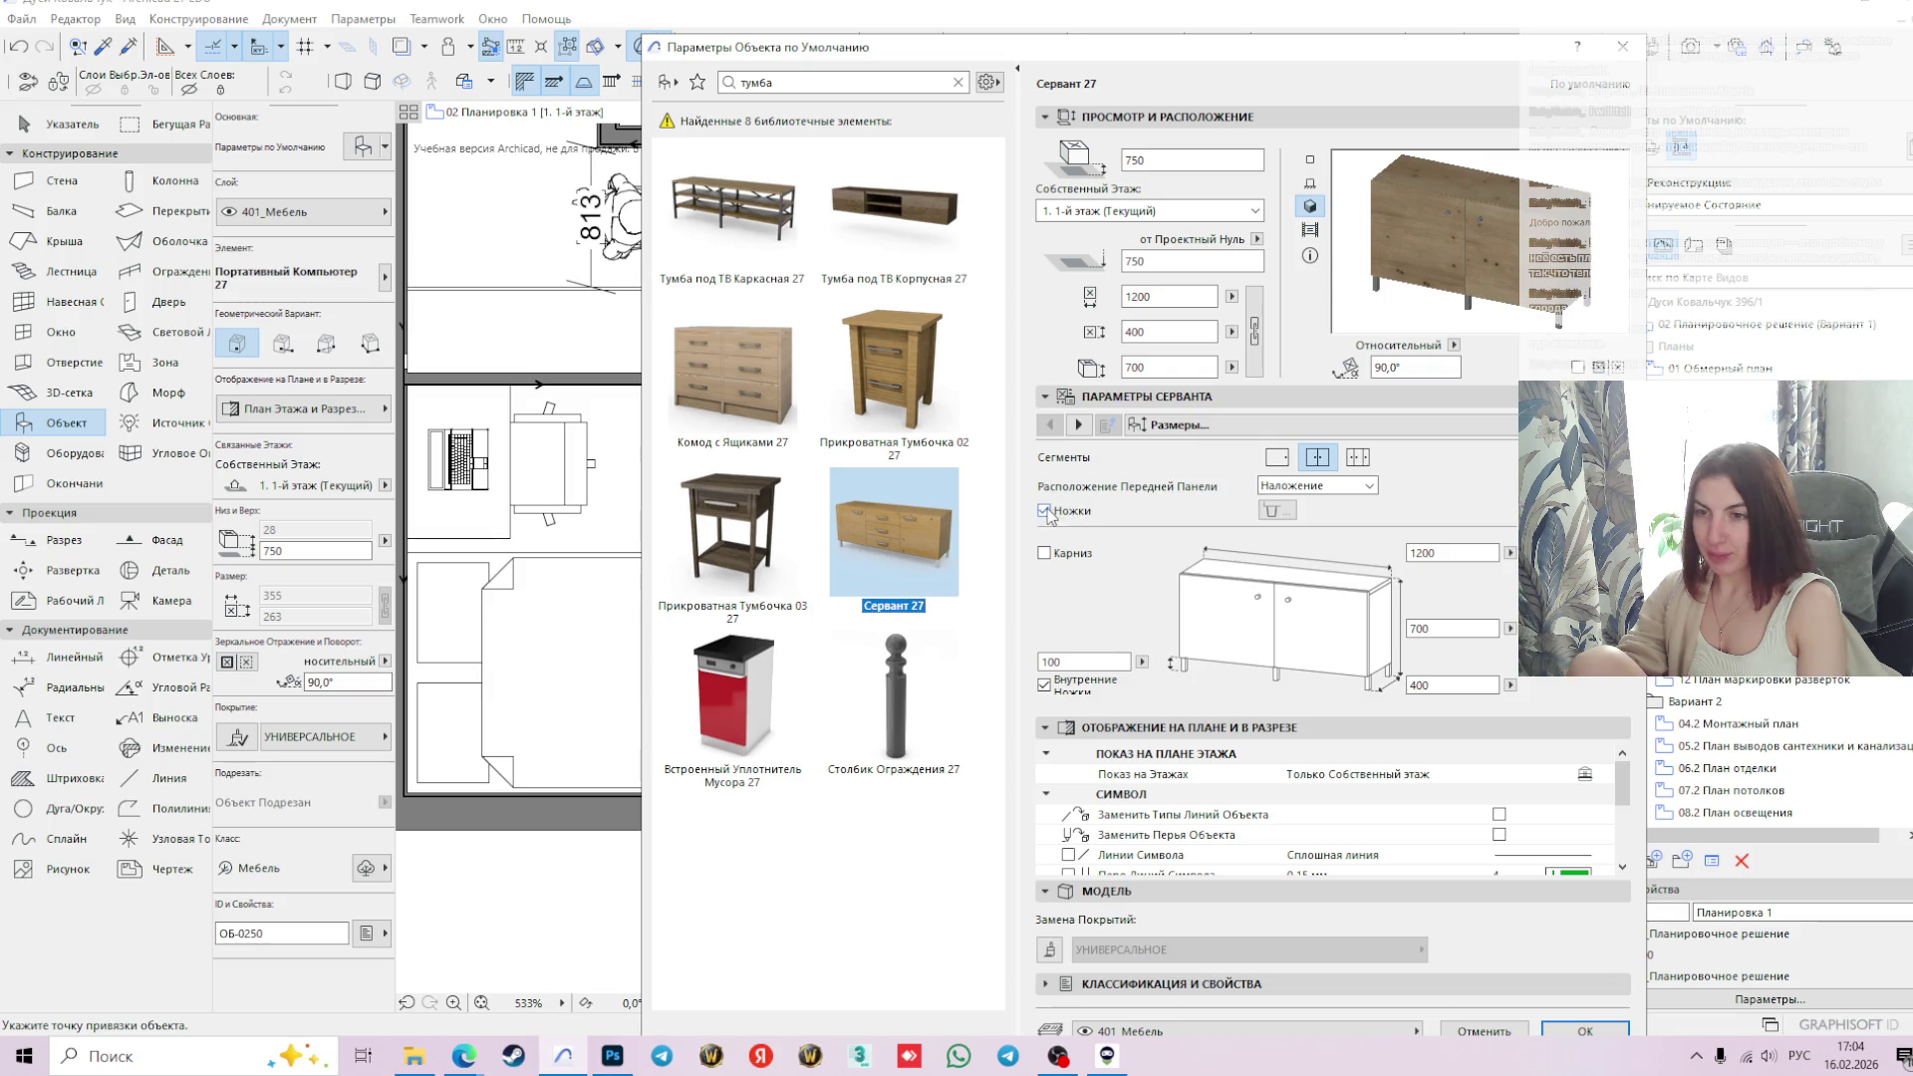
click(1046, 513)
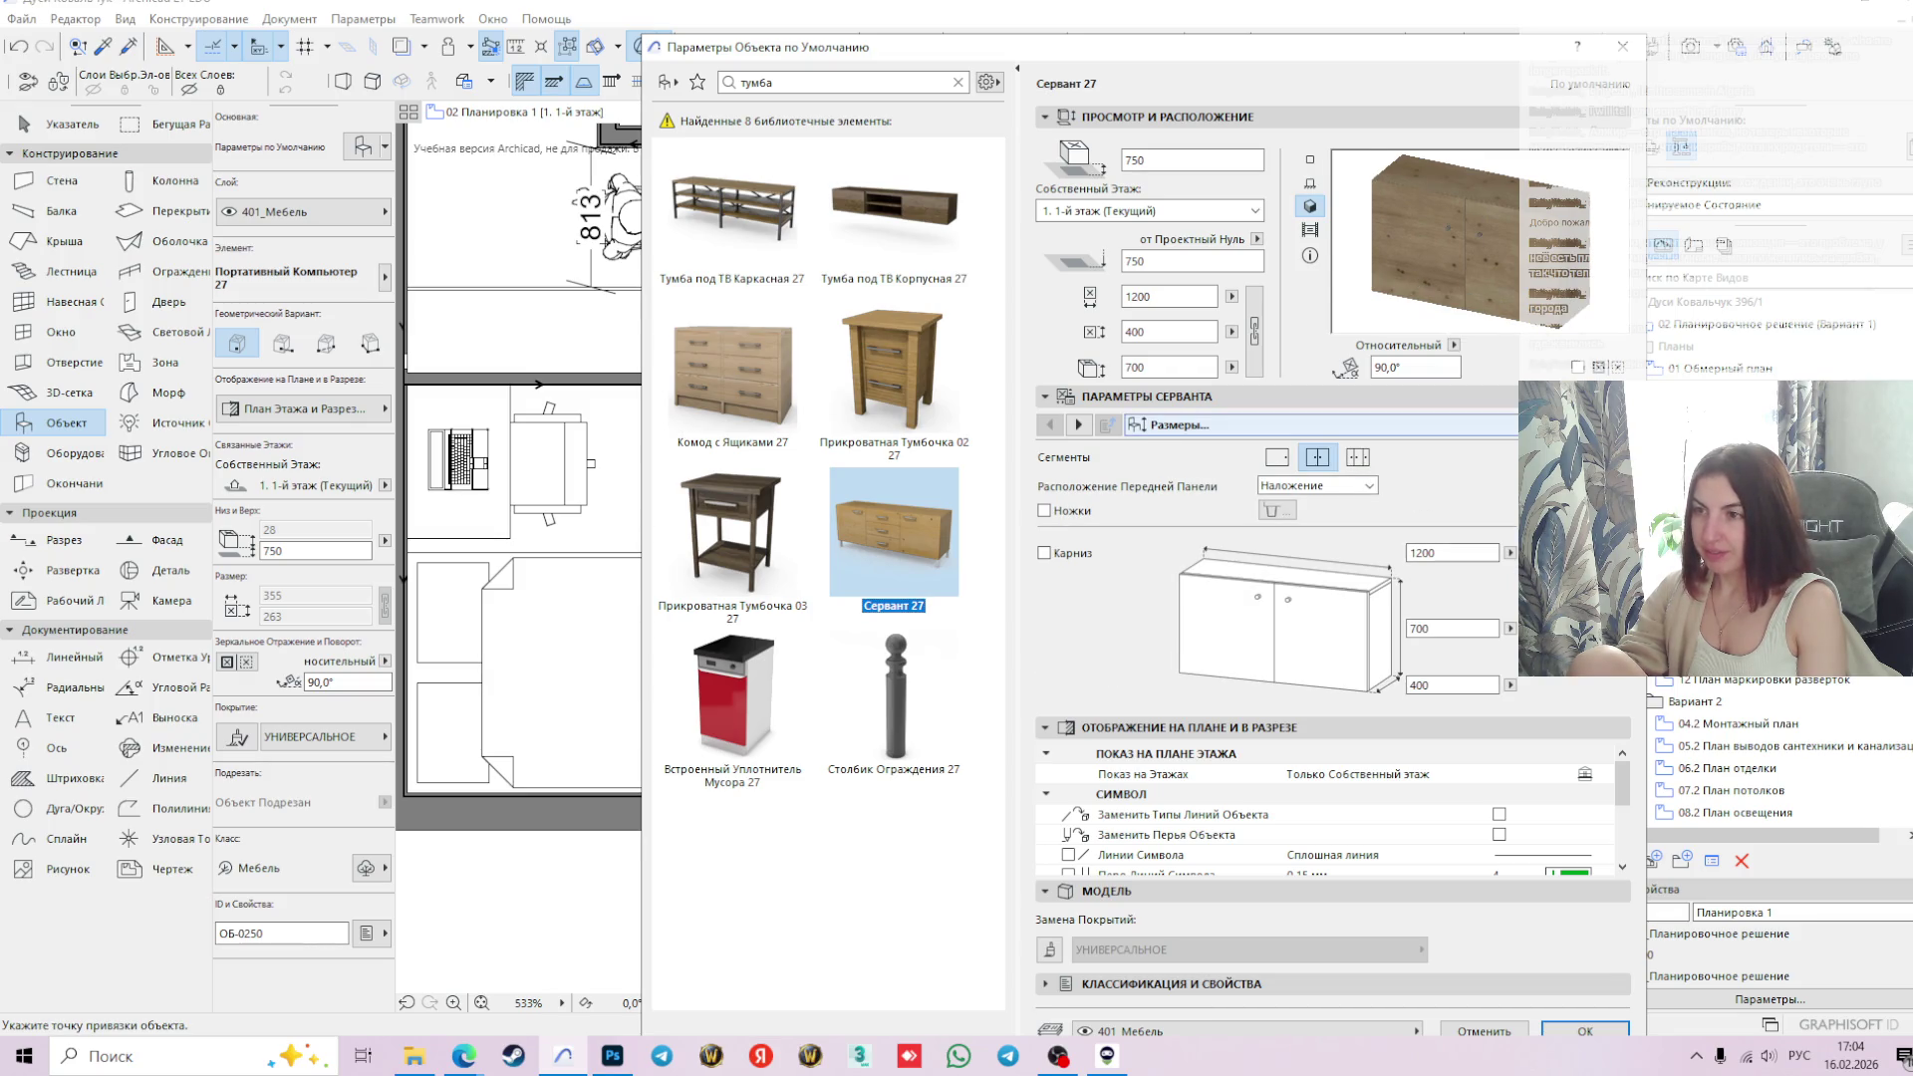
click(1179, 425)
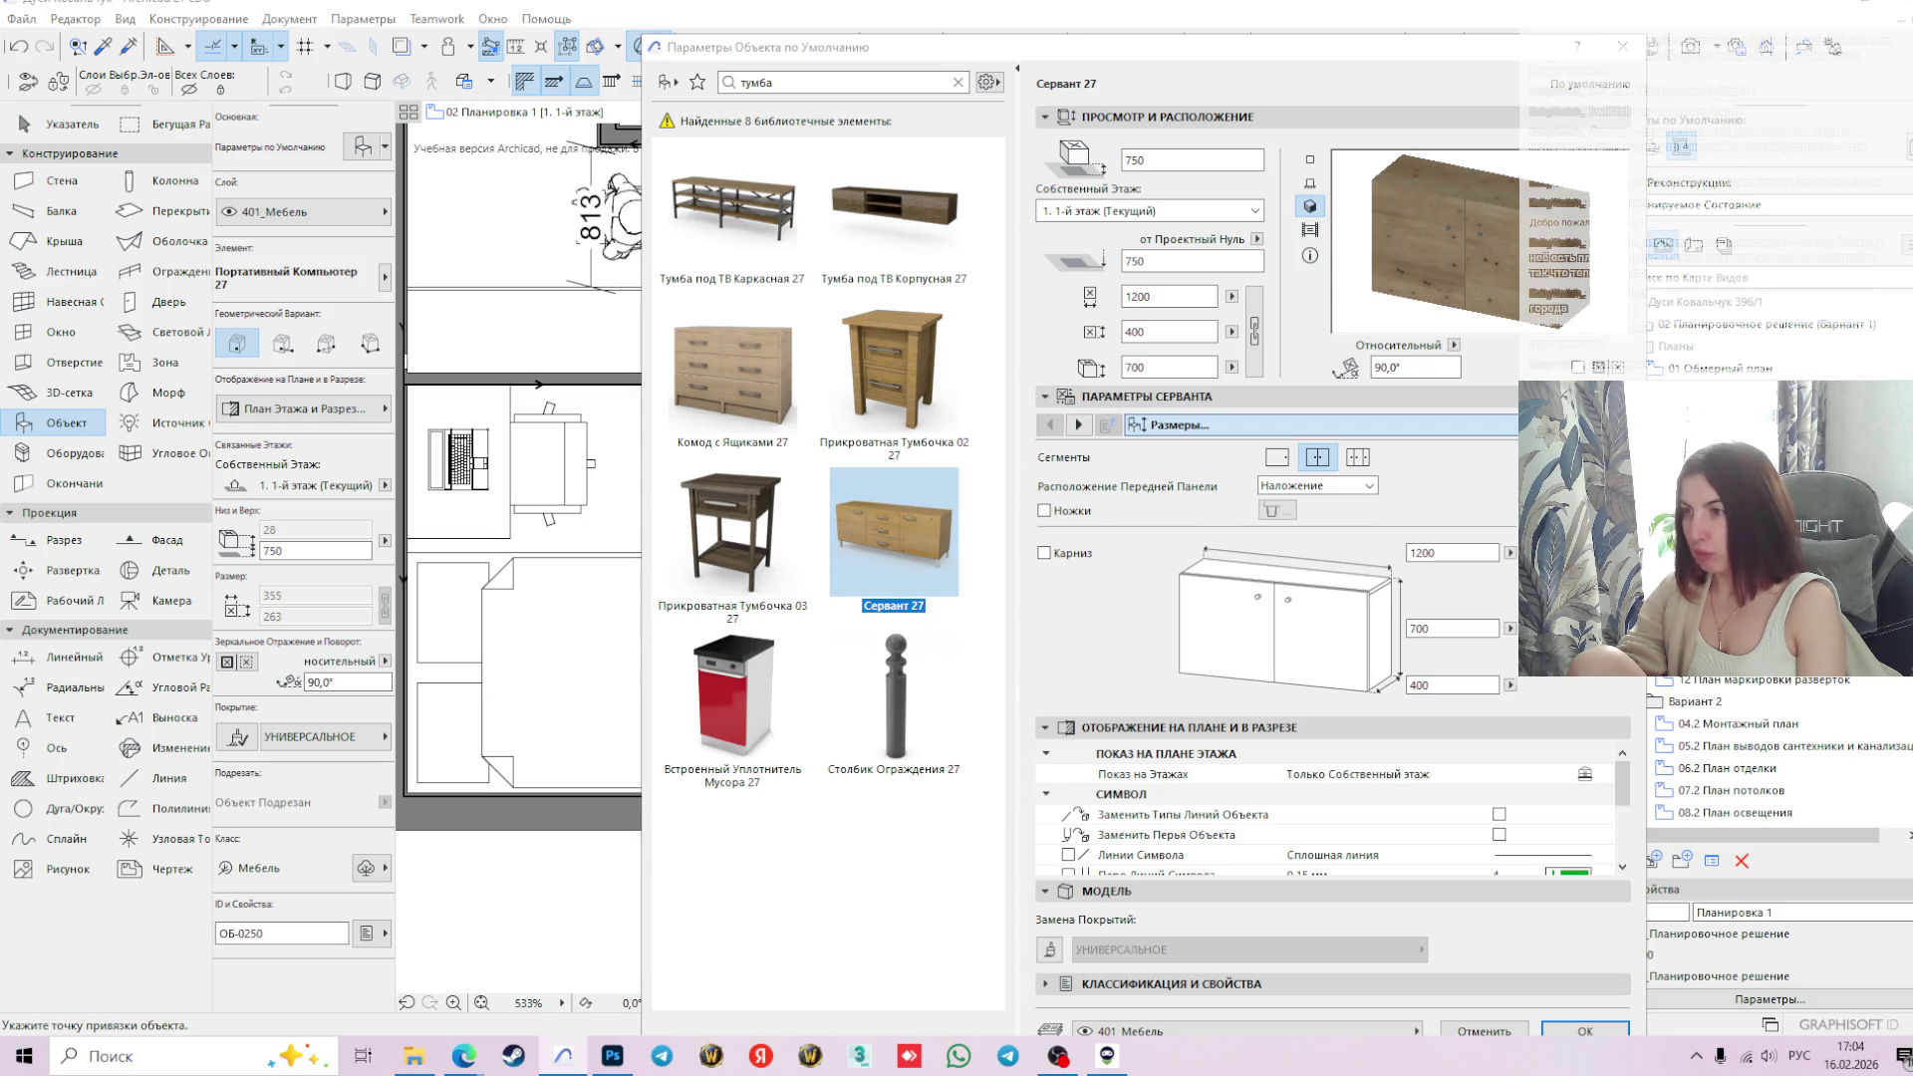
click(1257, 651)
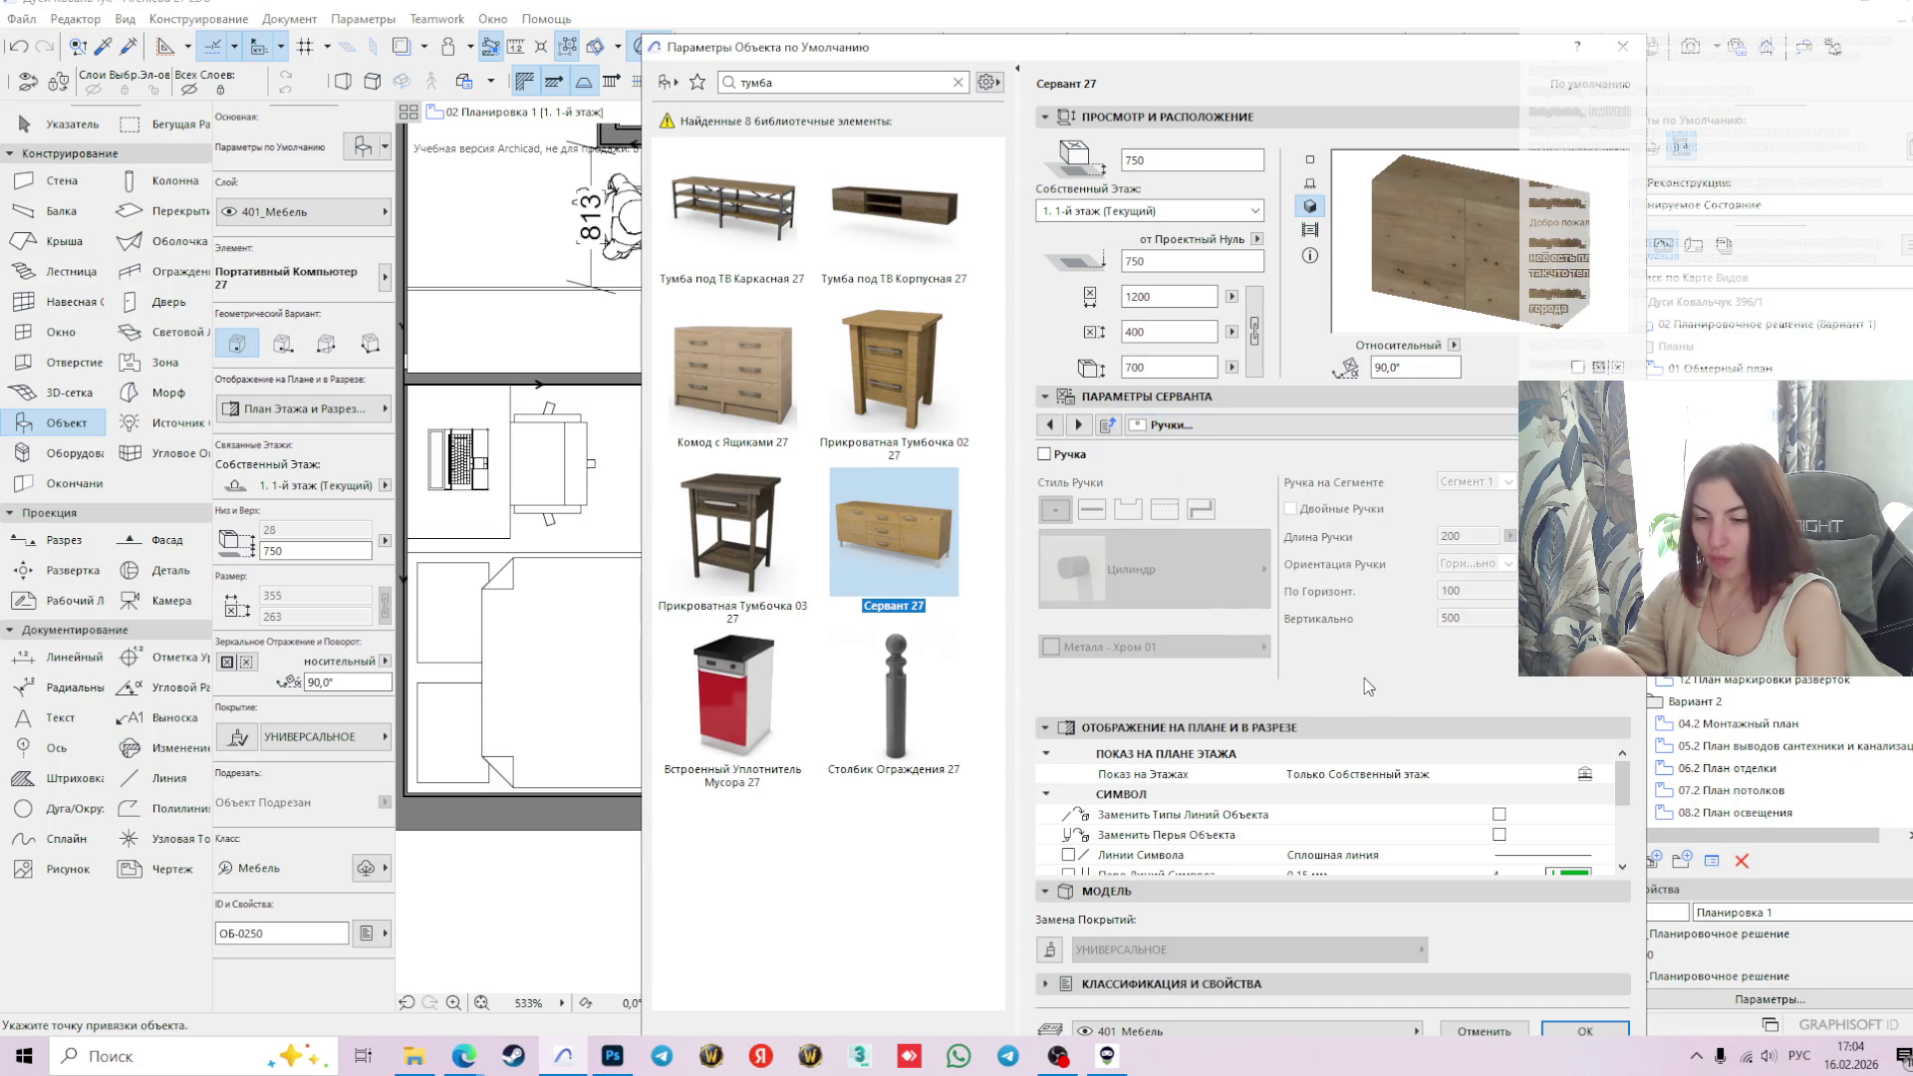
- Place the Сервант 27 sideboard in room 4, then slide it down to the bottom wall right of the bed
click(1579, 1029)
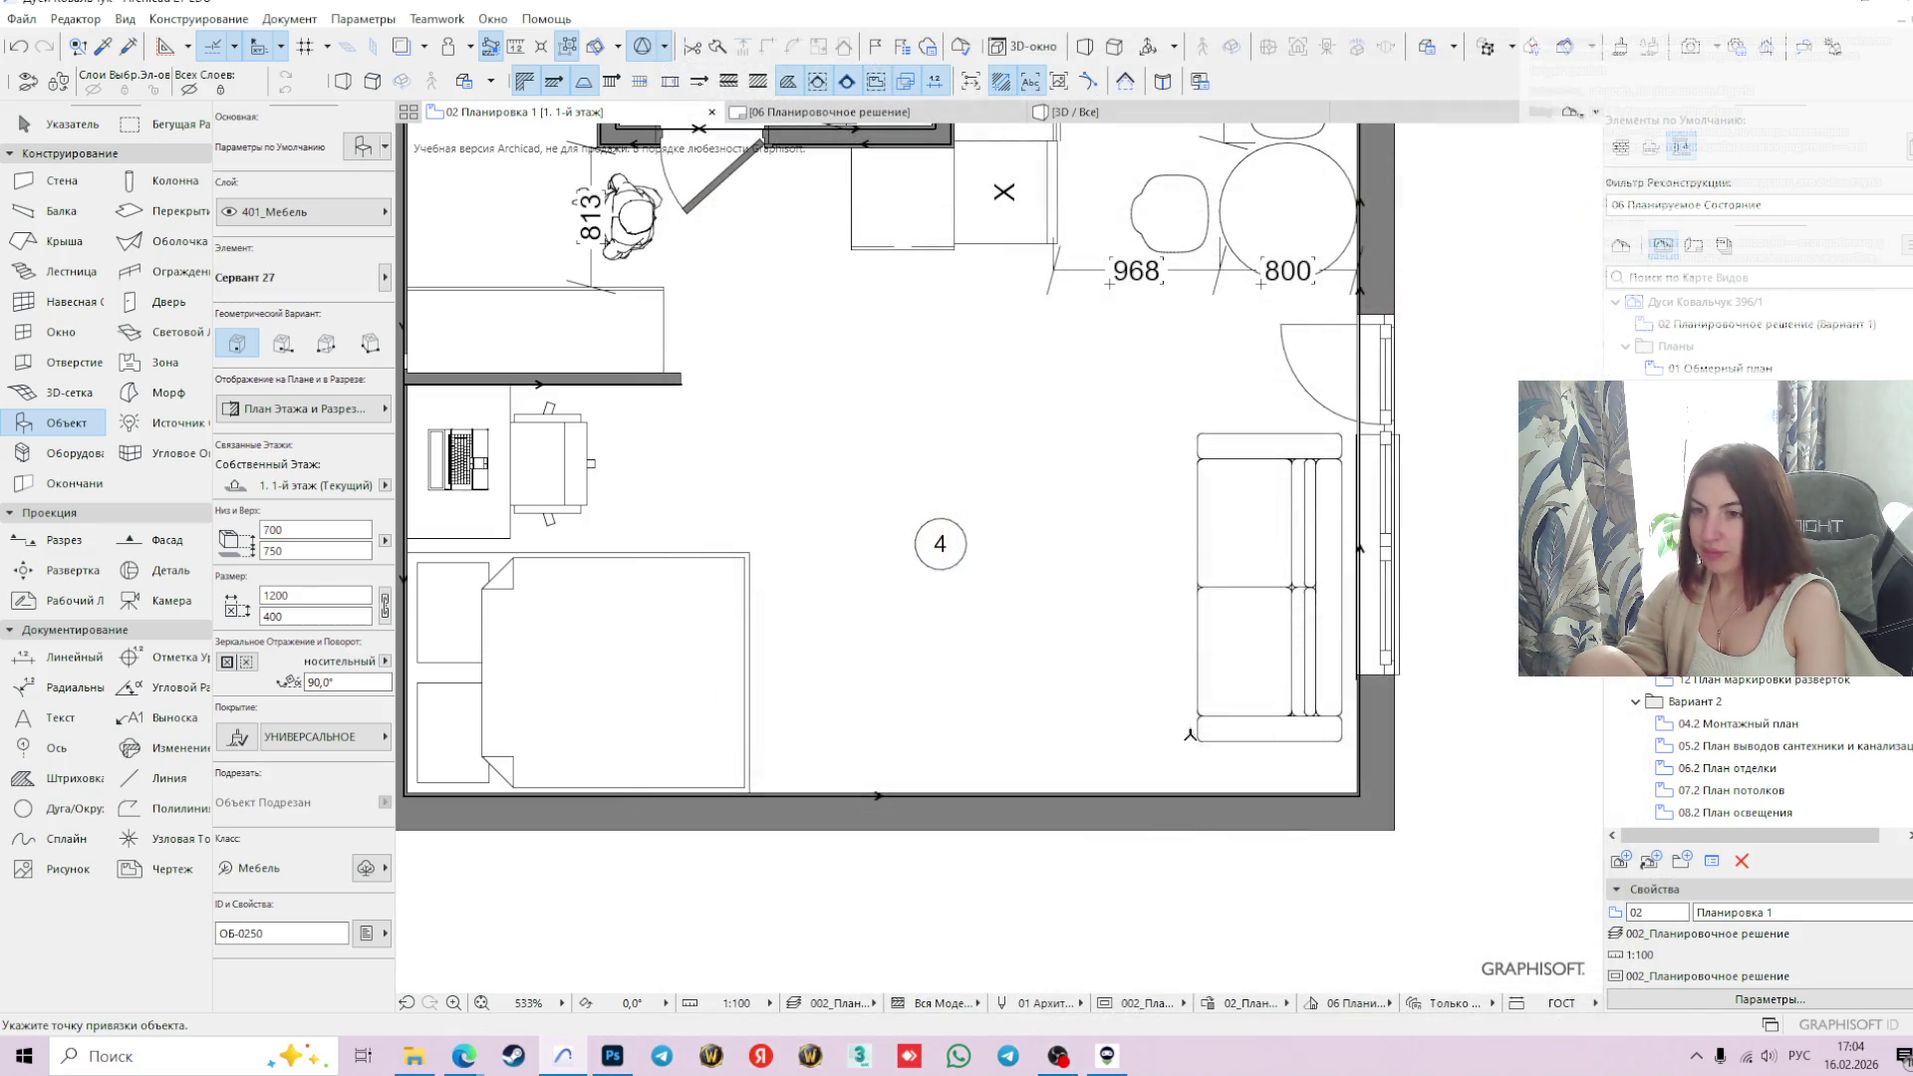
click(864, 619)
scroll(798, 632, up, 3)
click(797, 615)
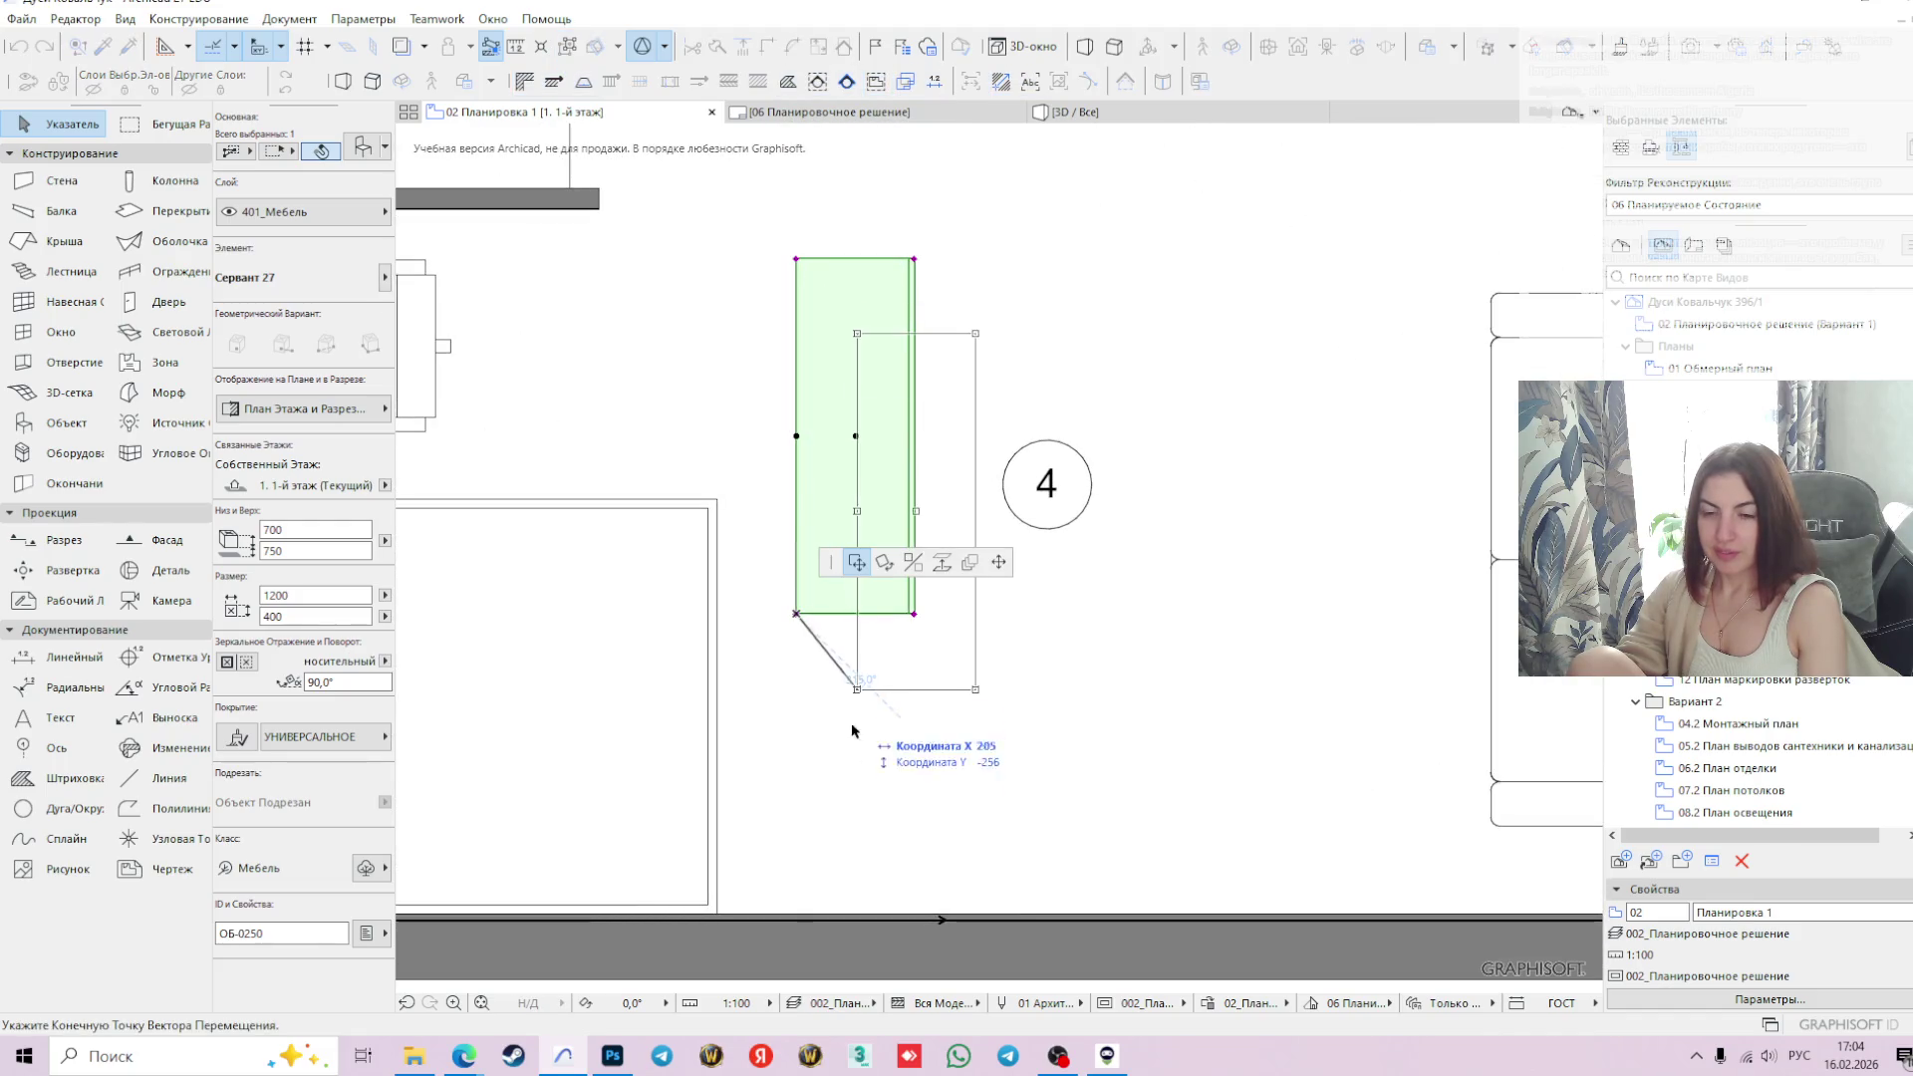
click(797, 918)
scroll(899, 751, down, 2)
scroll(902, 754, down, 2)
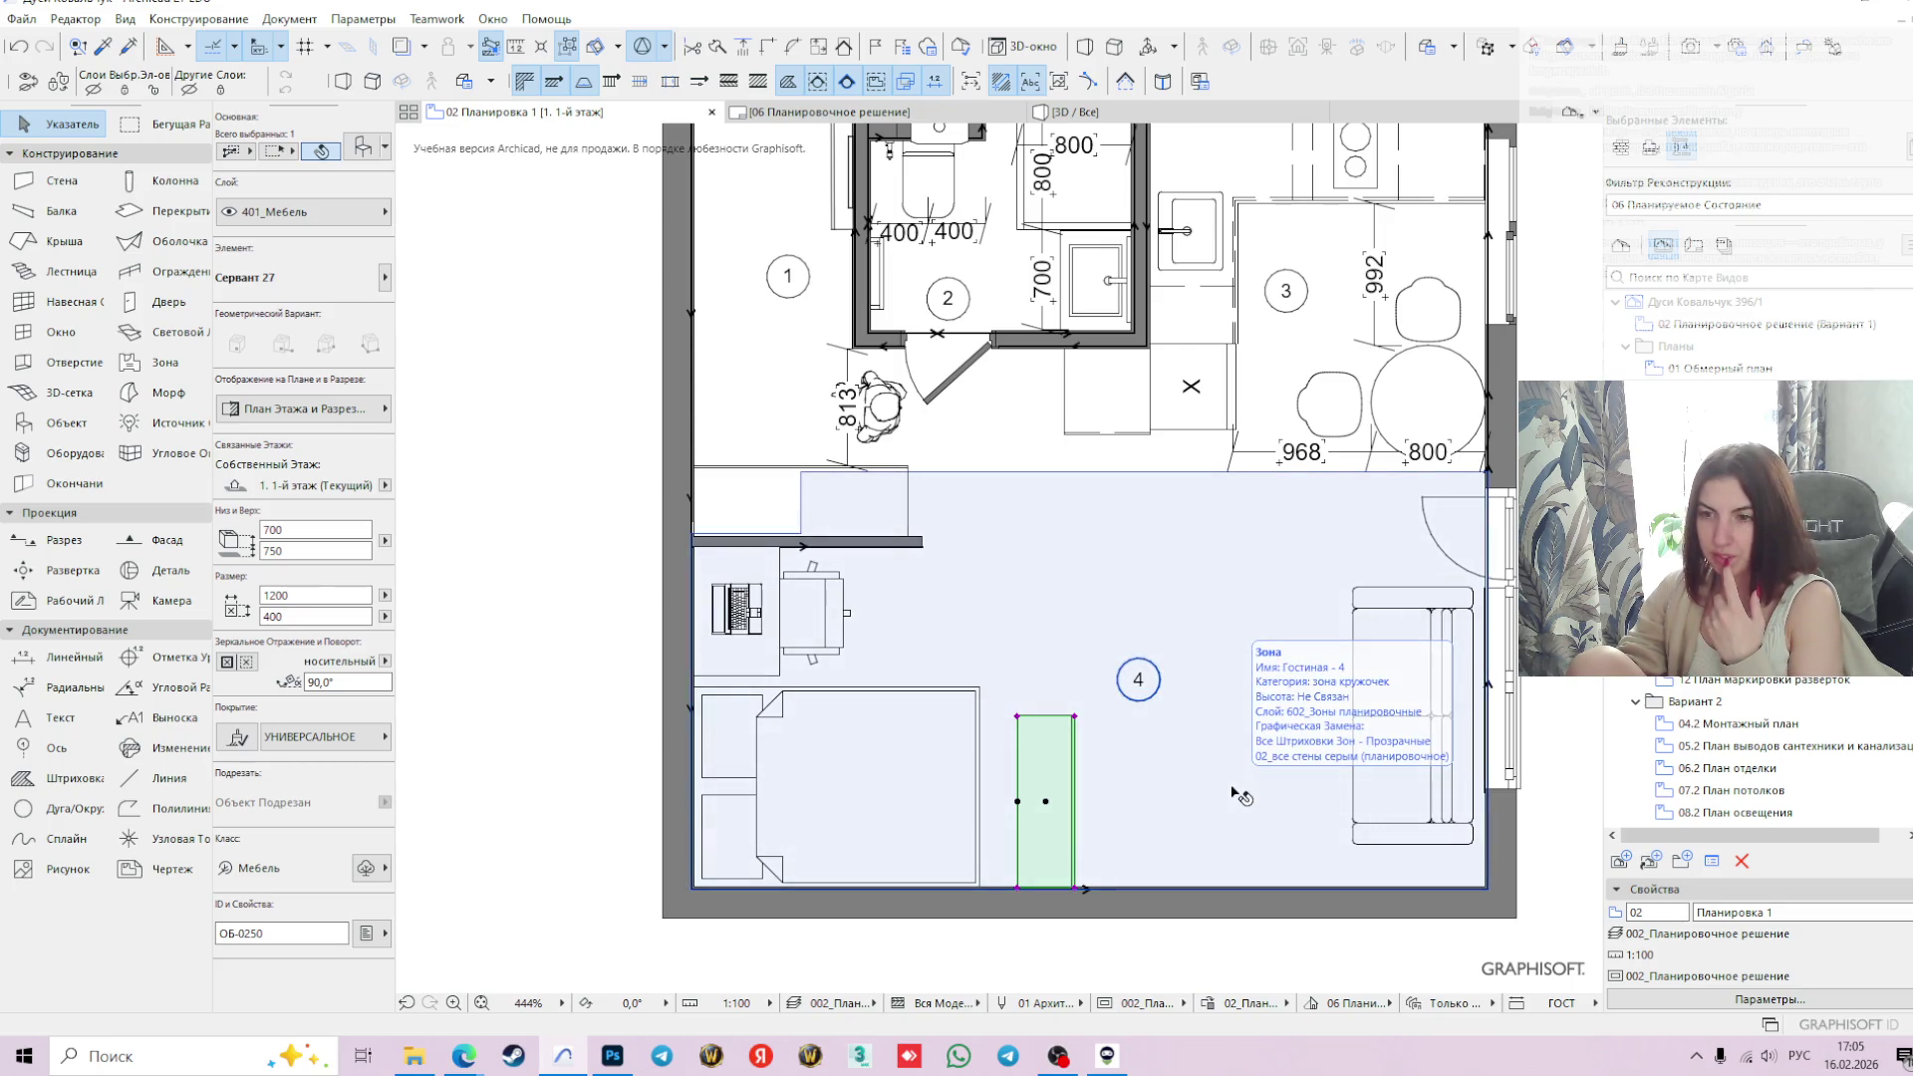
scroll(1241, 794, down, 1)
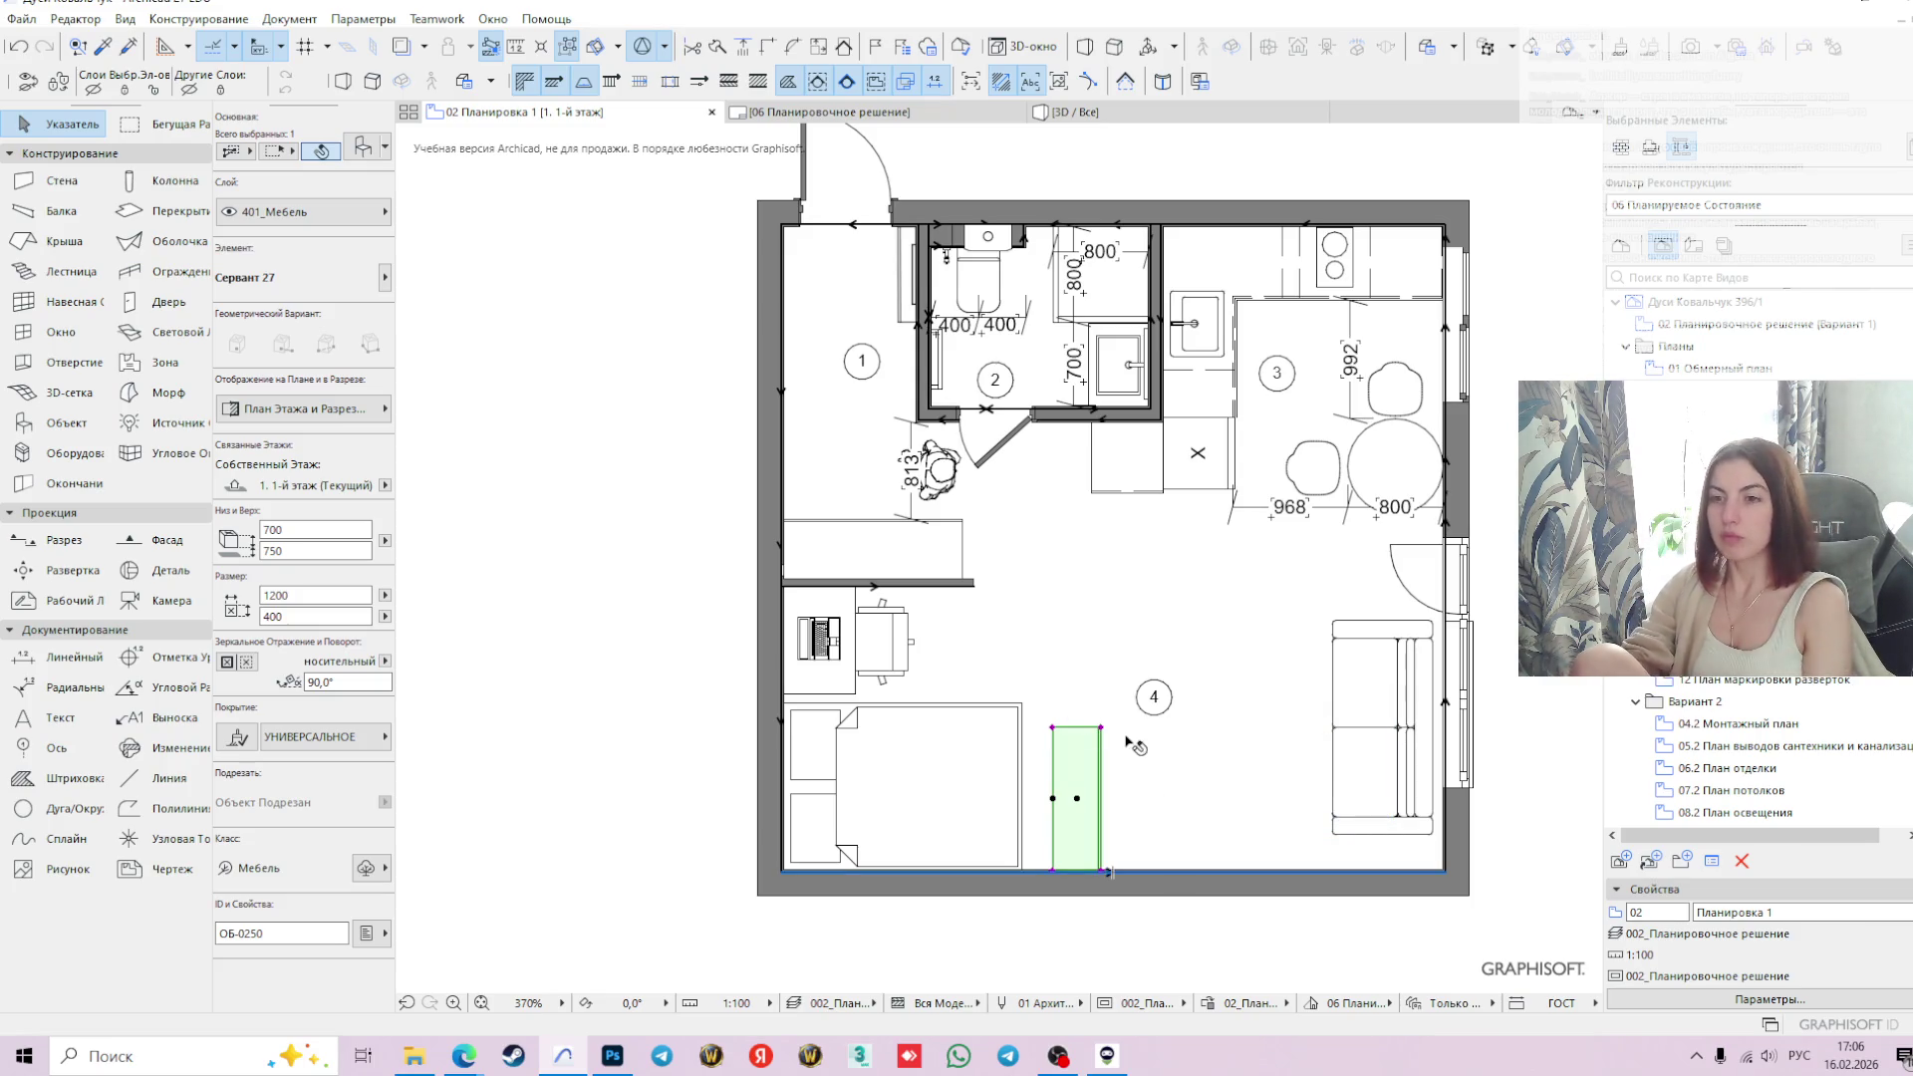
- Deselect the placed sideboard and reopen Object Default Settings with the 1200 × 400 Сервант 27 sideboard
middle_drag(1505, 695, 1358, 631)
click(1434, 635)
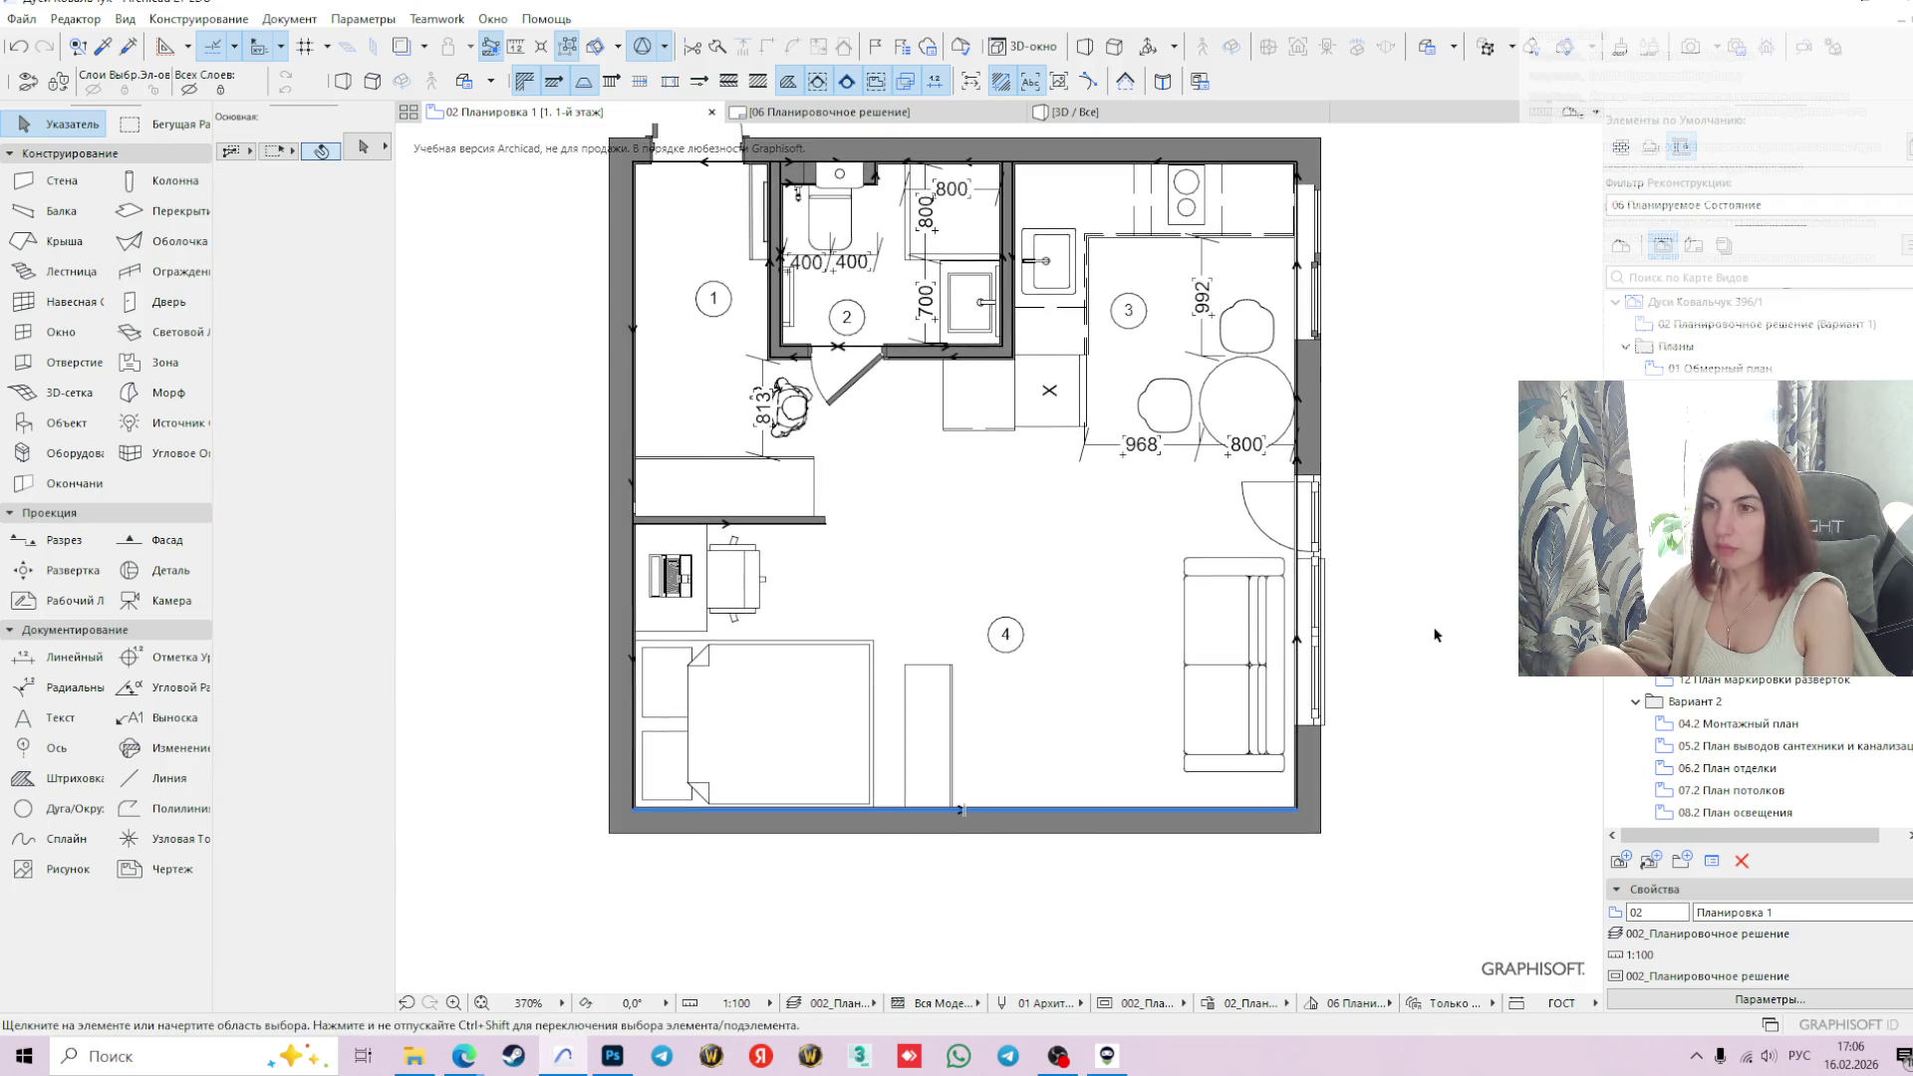
scroll(1435, 598, up, 2)
scroll(1340, 591, up, 1)
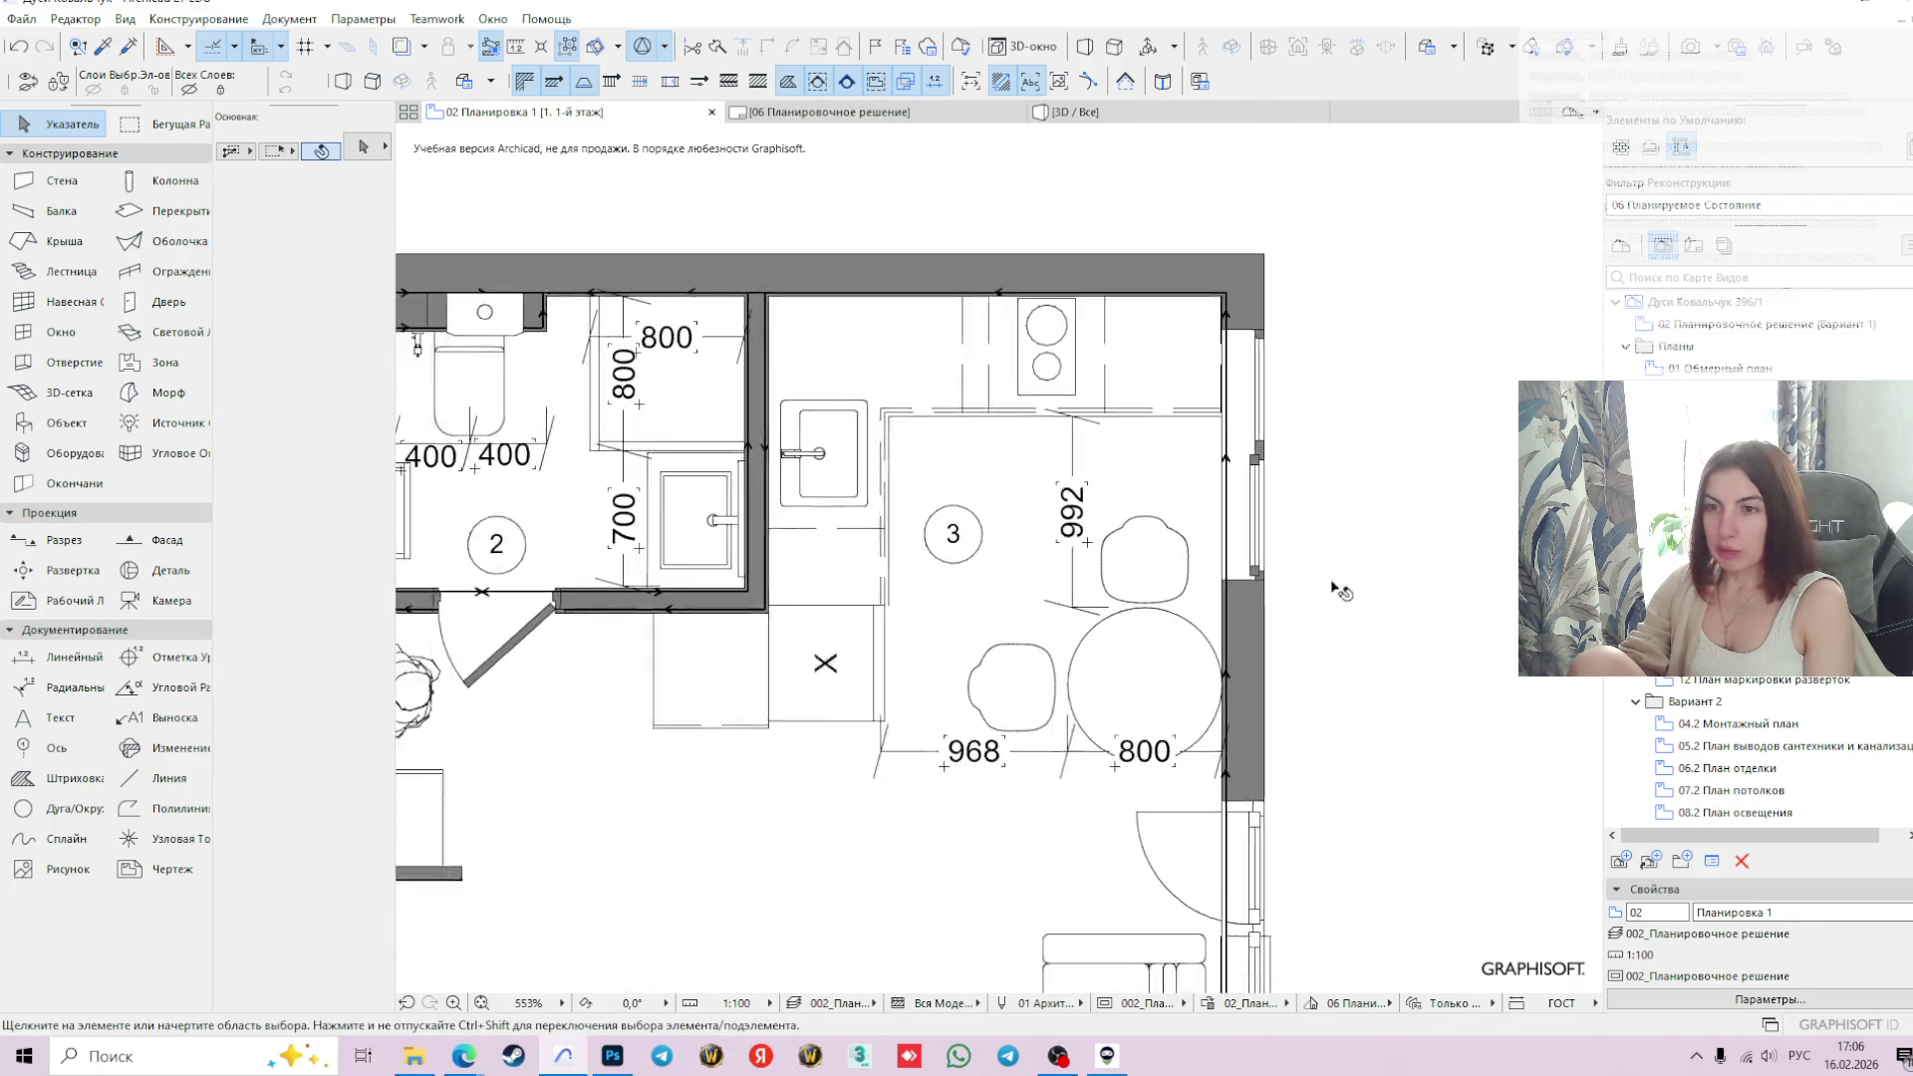
scroll(1340, 591, down, 1)
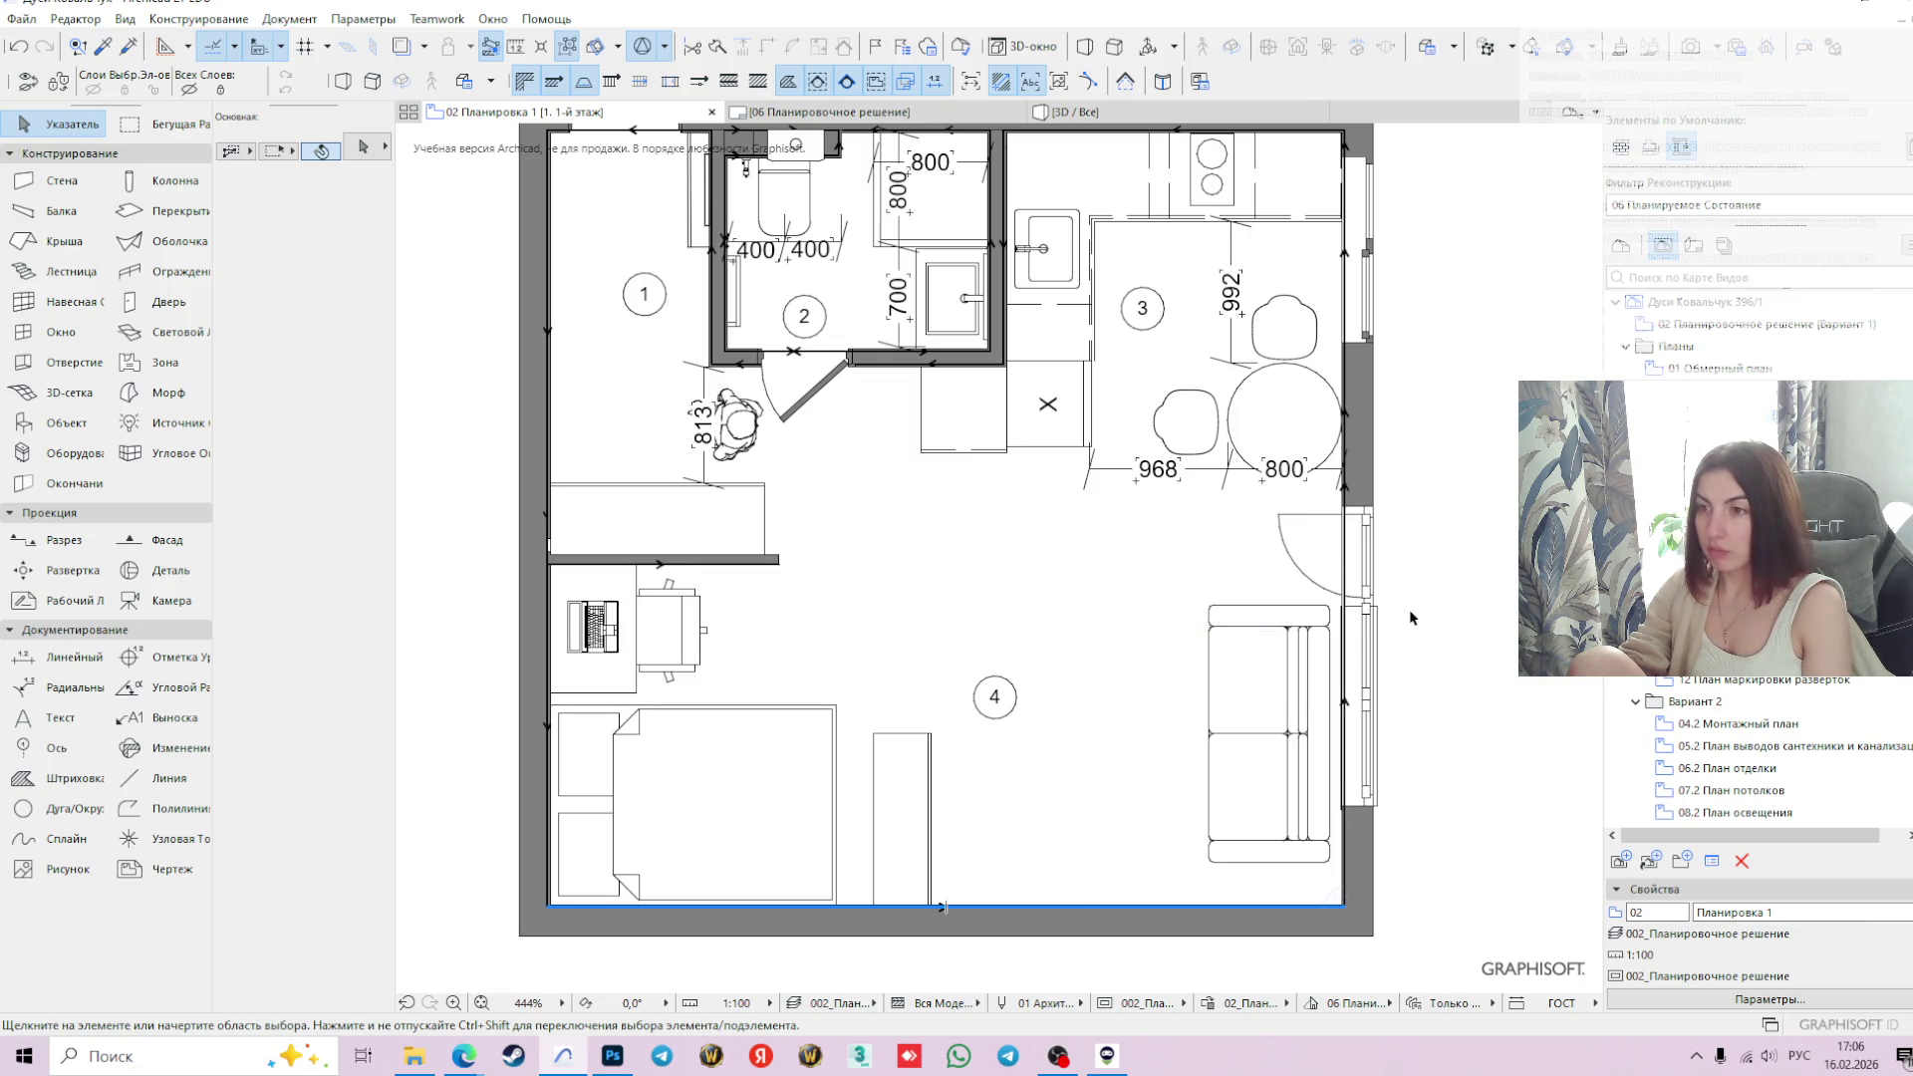
click(69, 427)
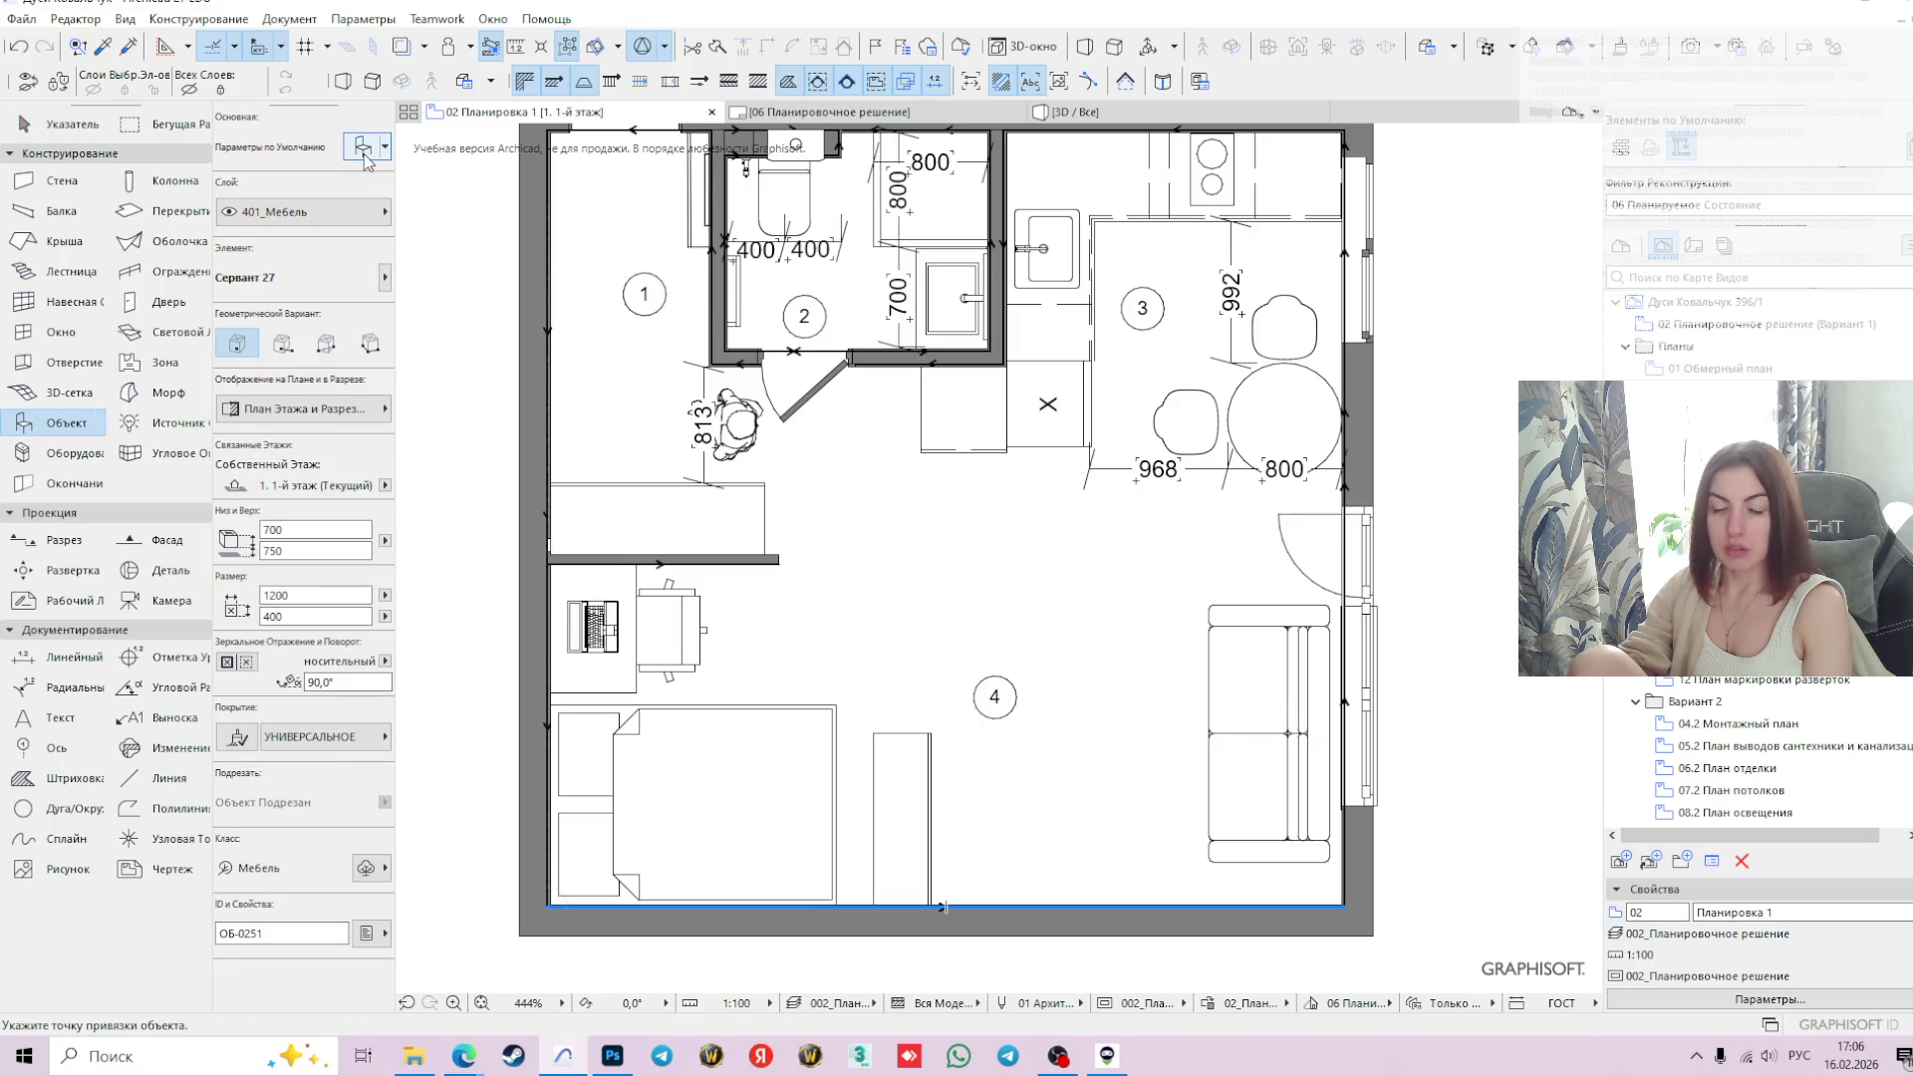
click(362, 150)
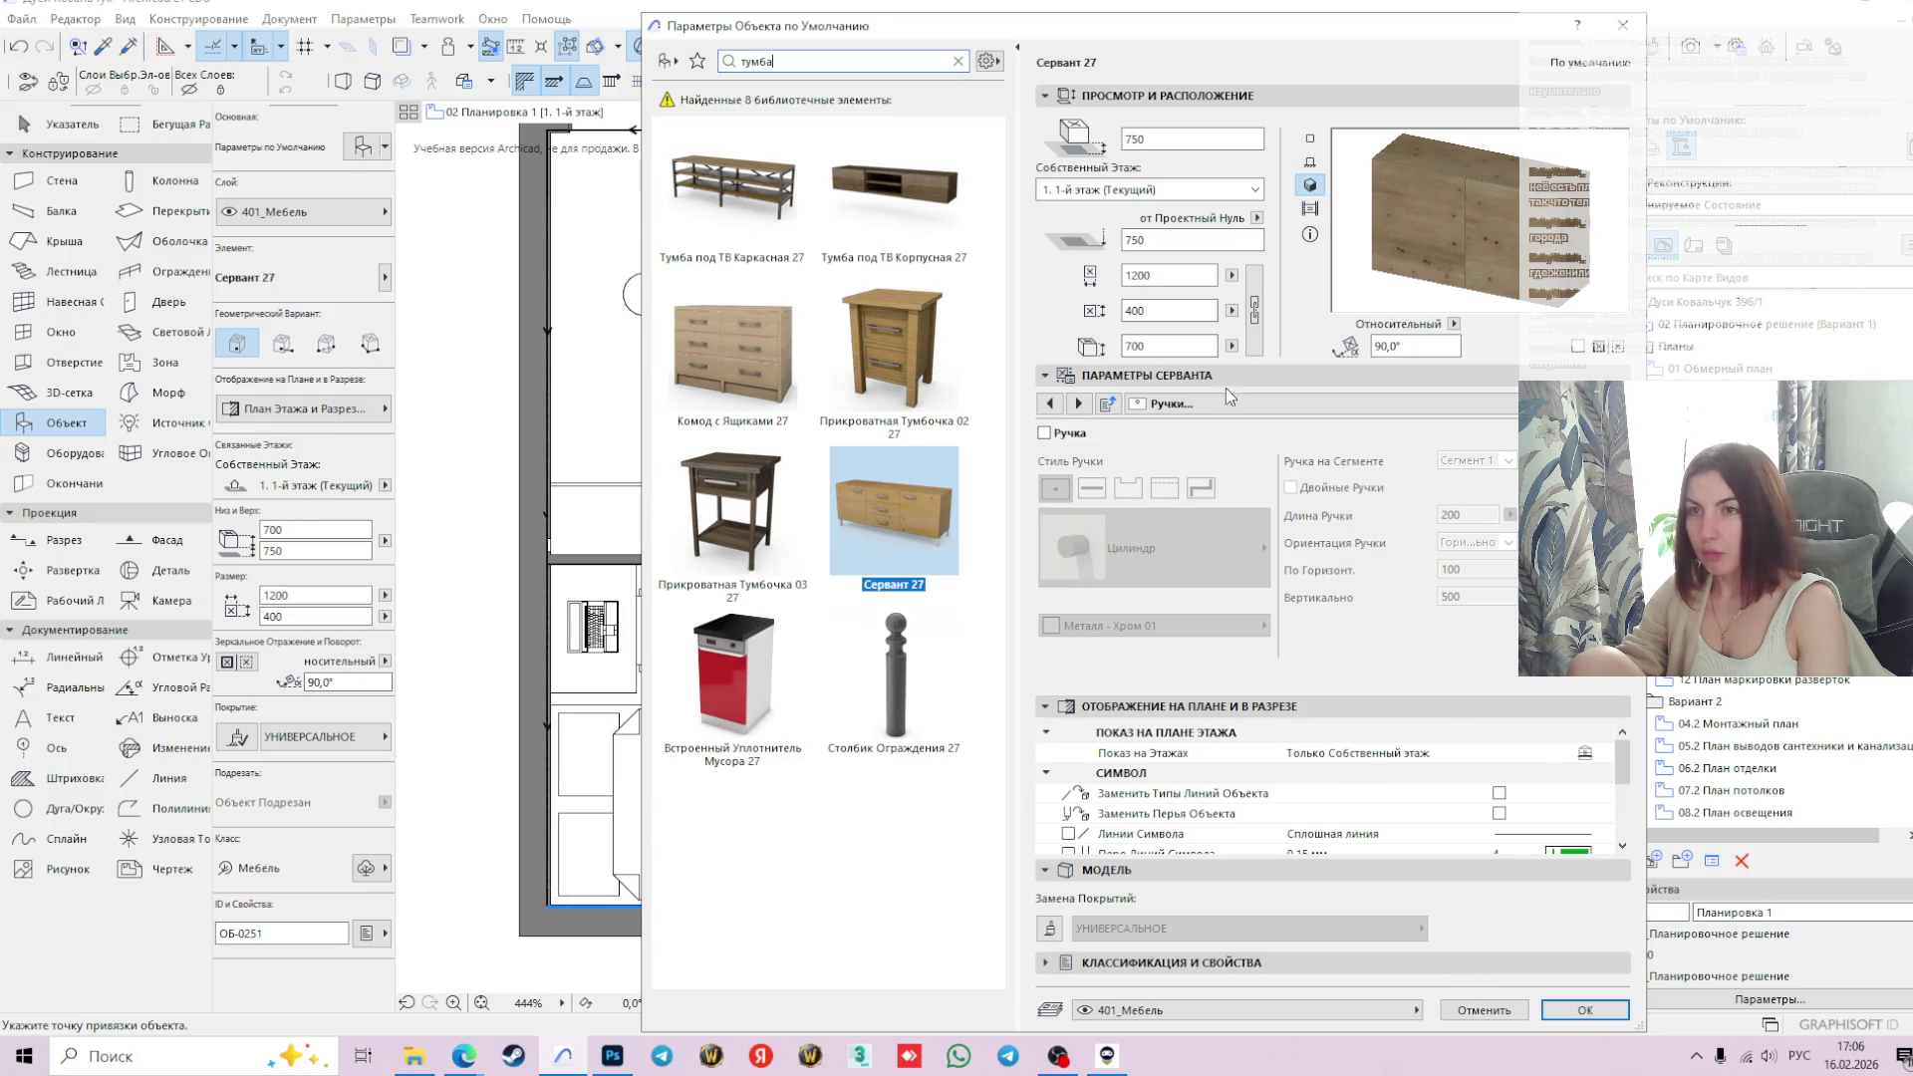
- Search the library for 'шторы', choose Шторы 27 with the Карниз option toggled, and confirm
double_click(757, 61)
text(ш)
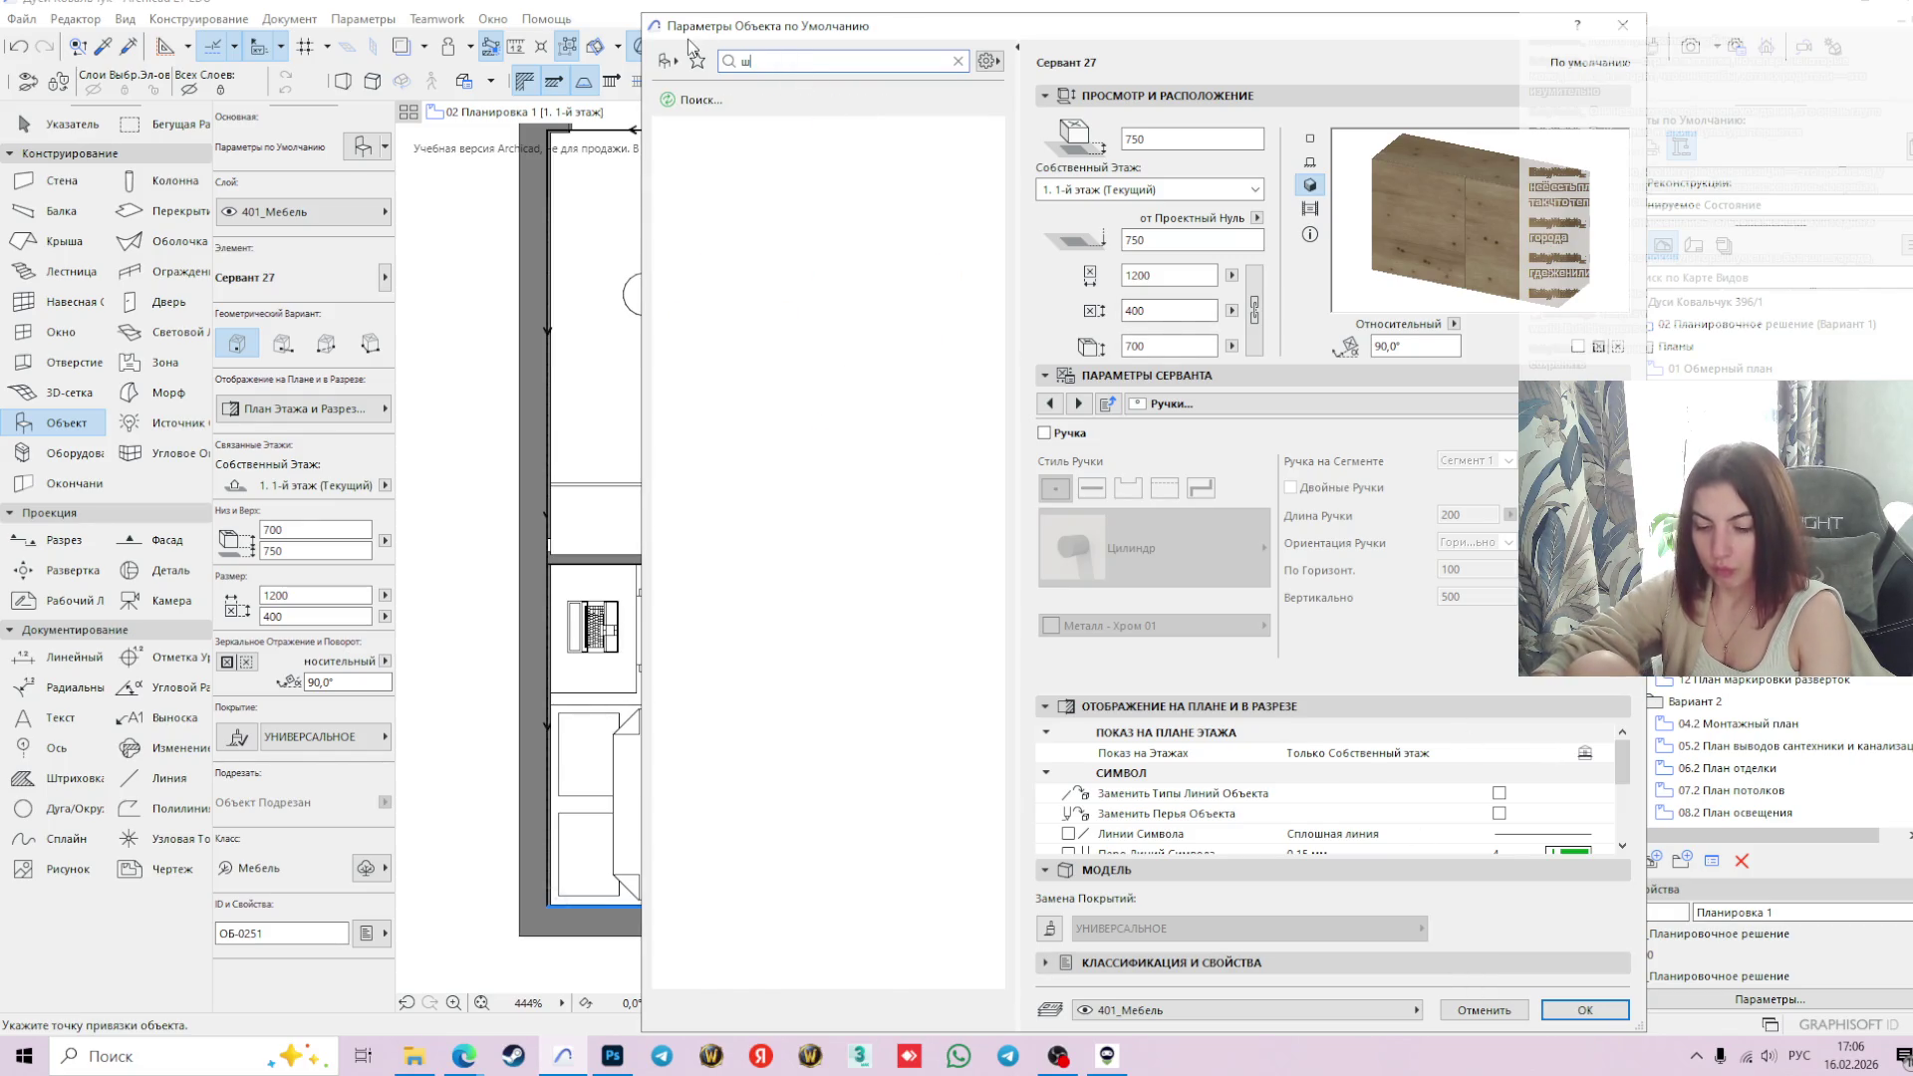
text(торы)
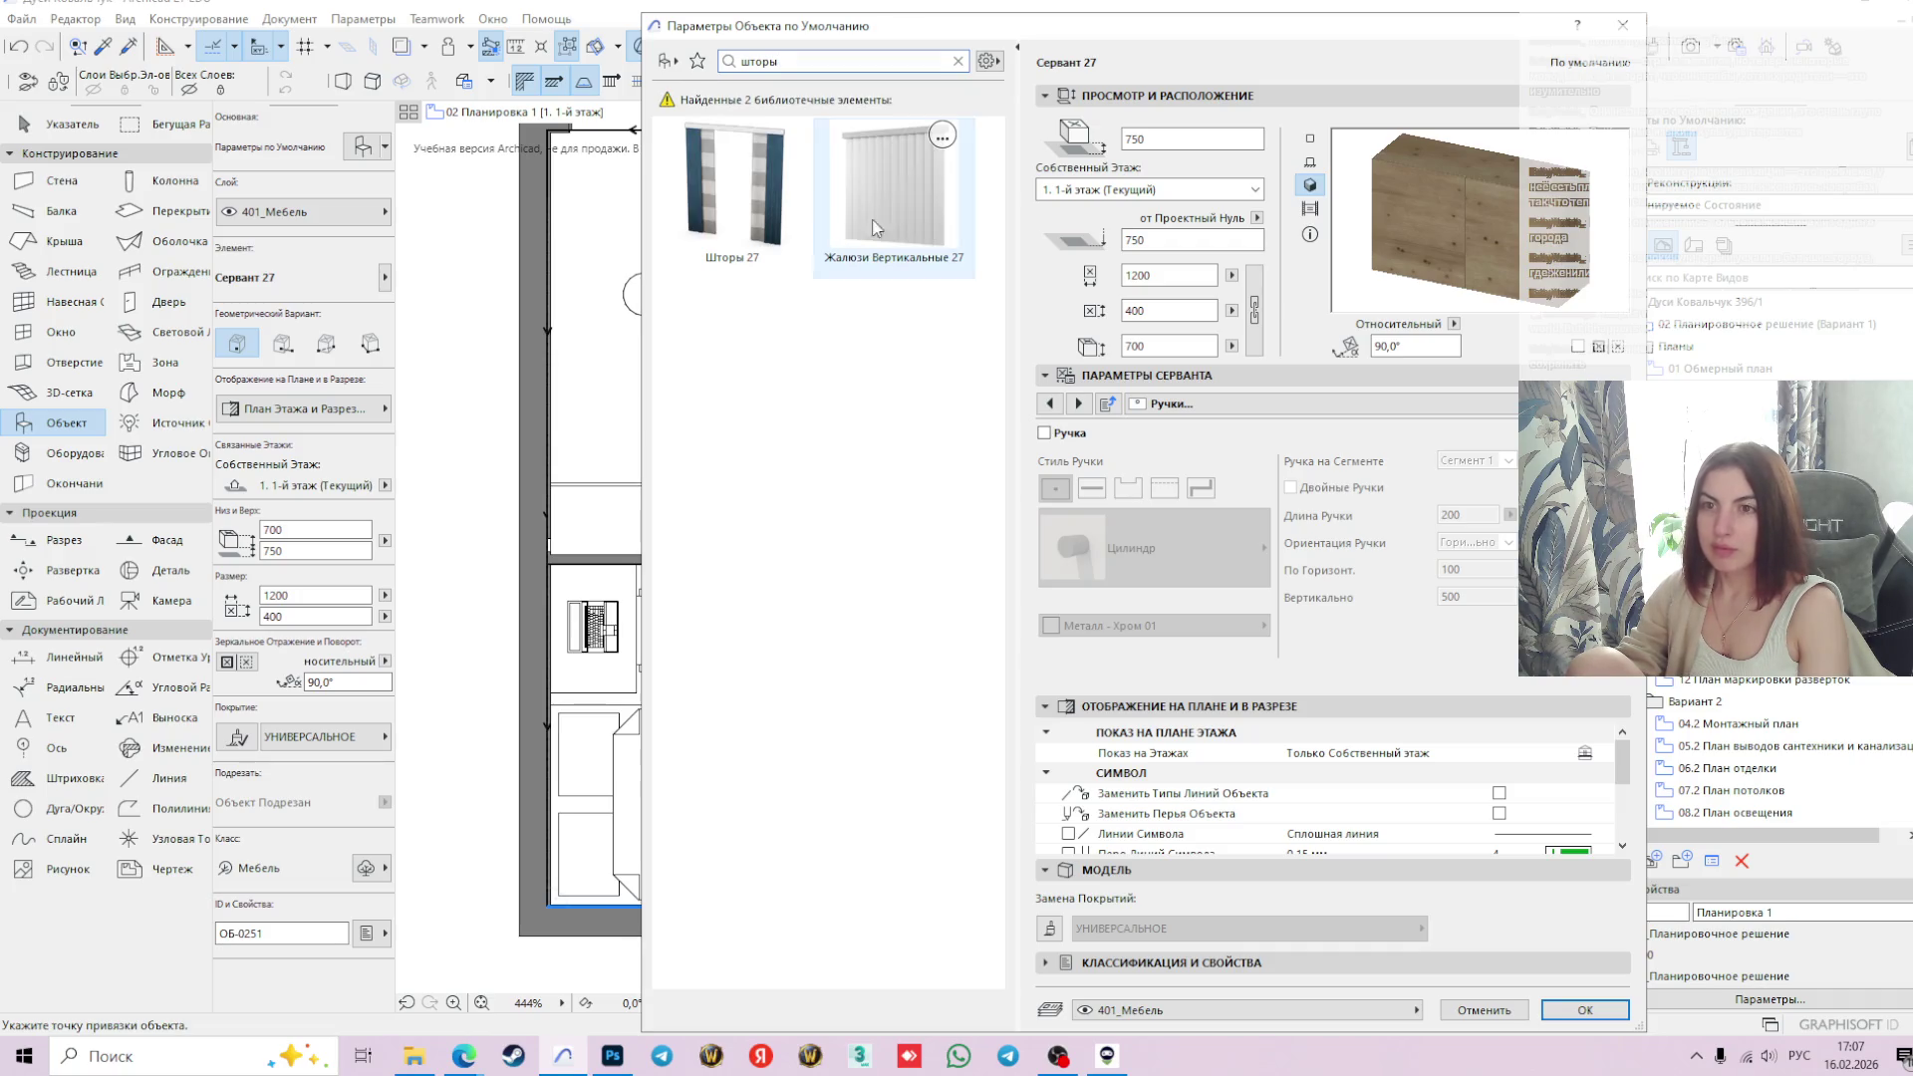
click(890, 194)
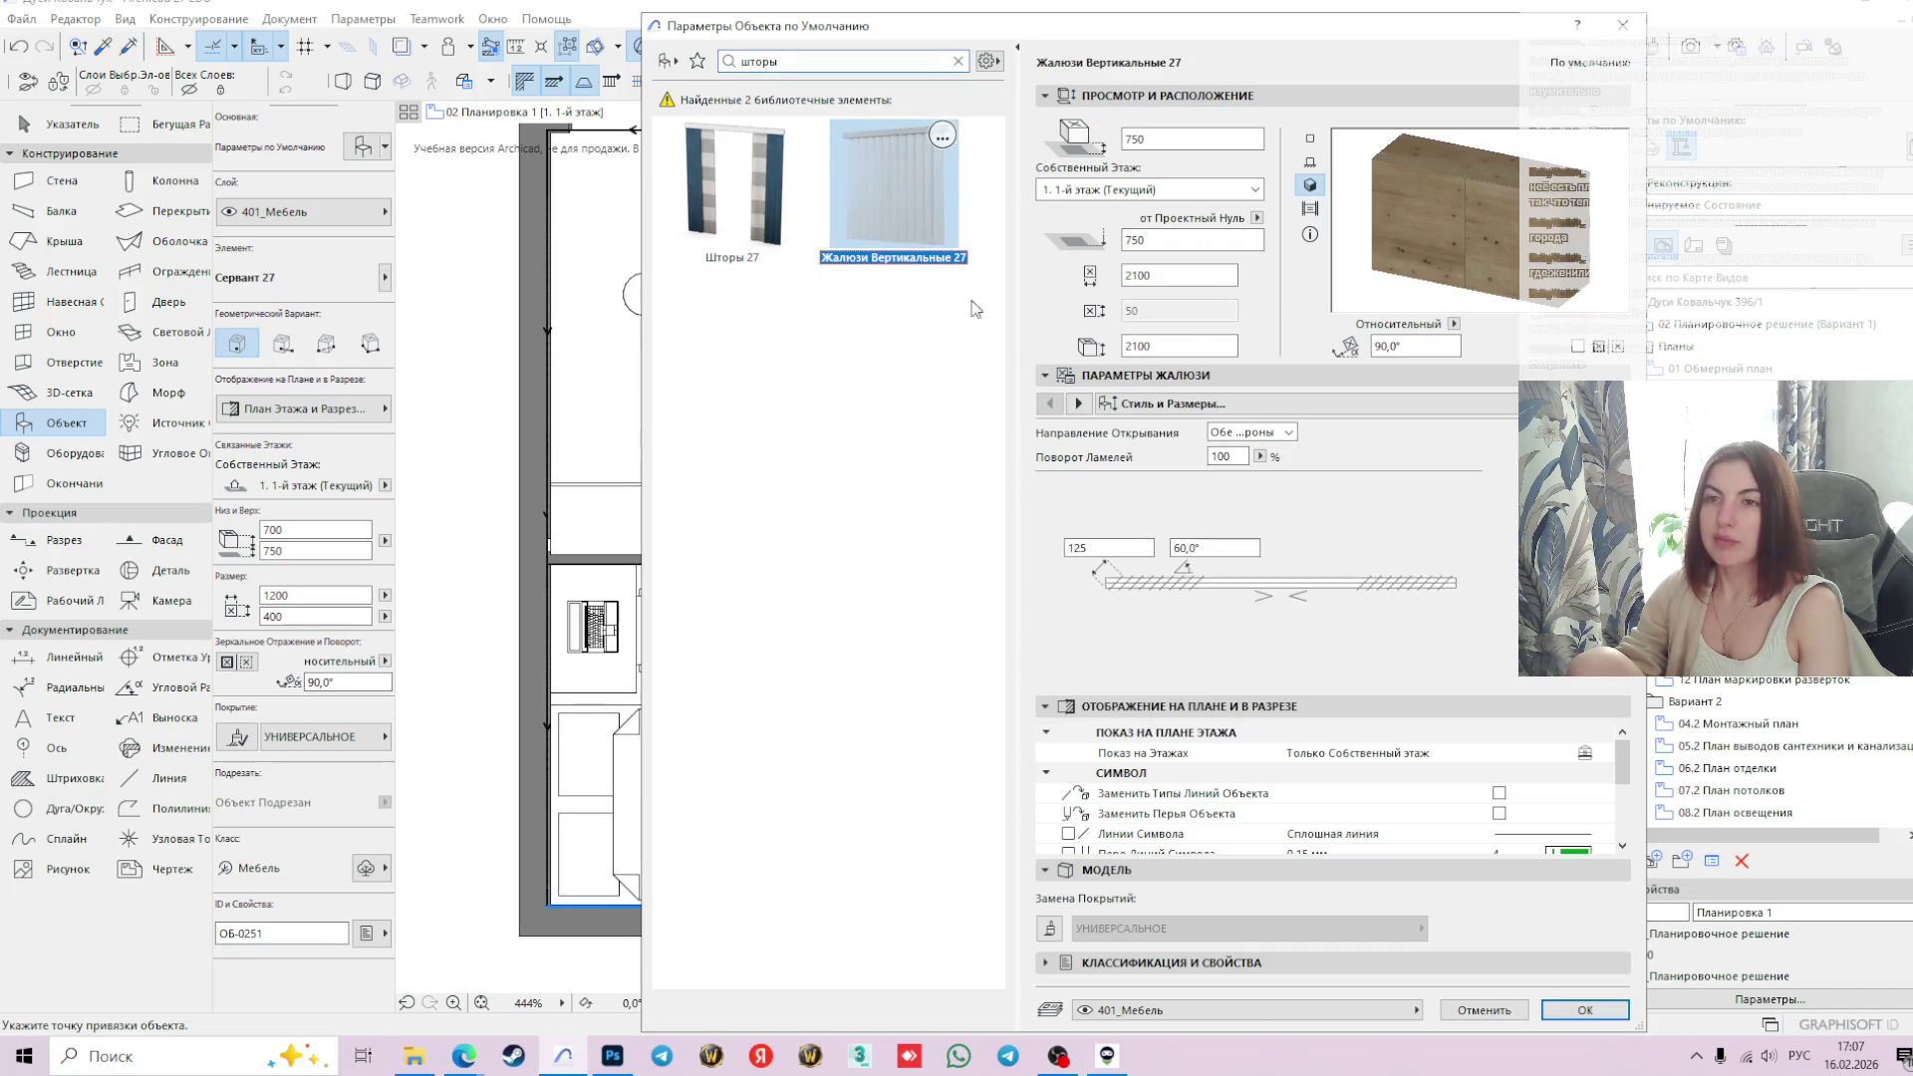
click(756, 221)
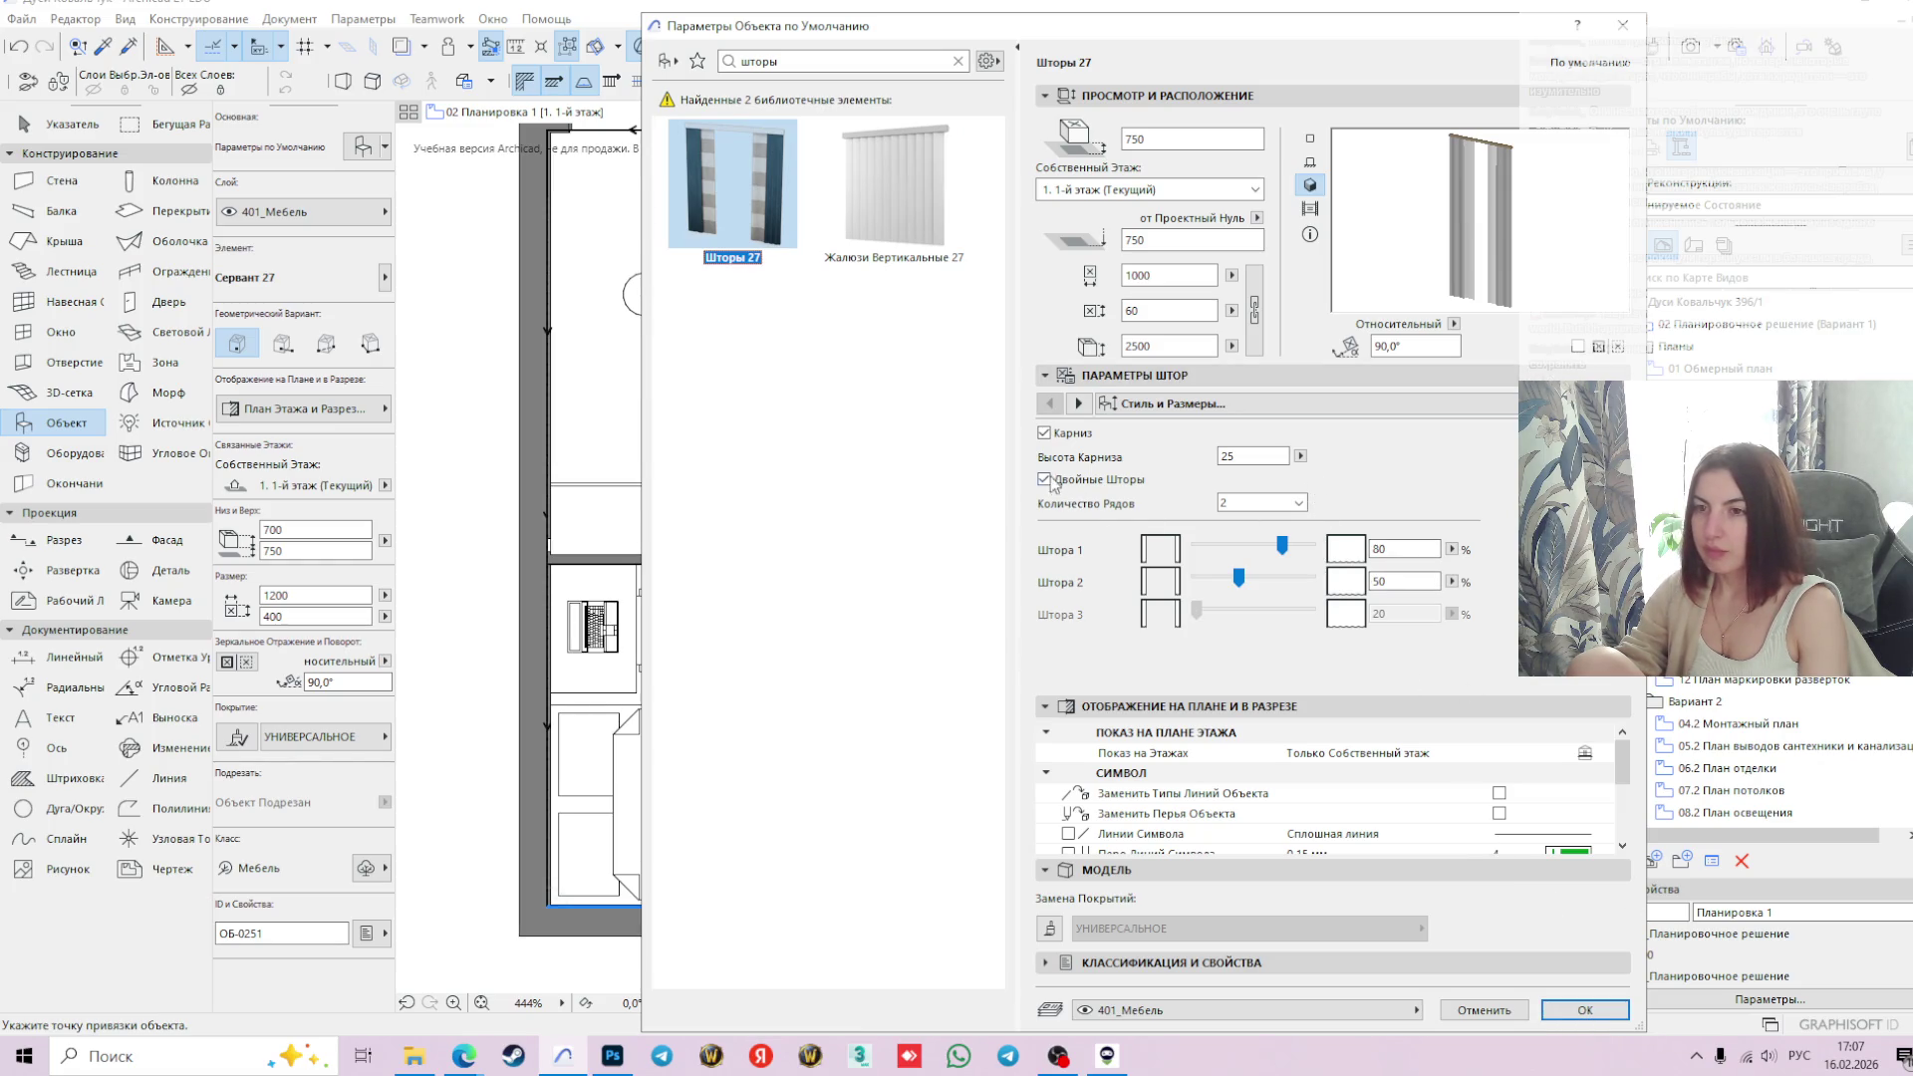
click(1044, 433)
click(1584, 1010)
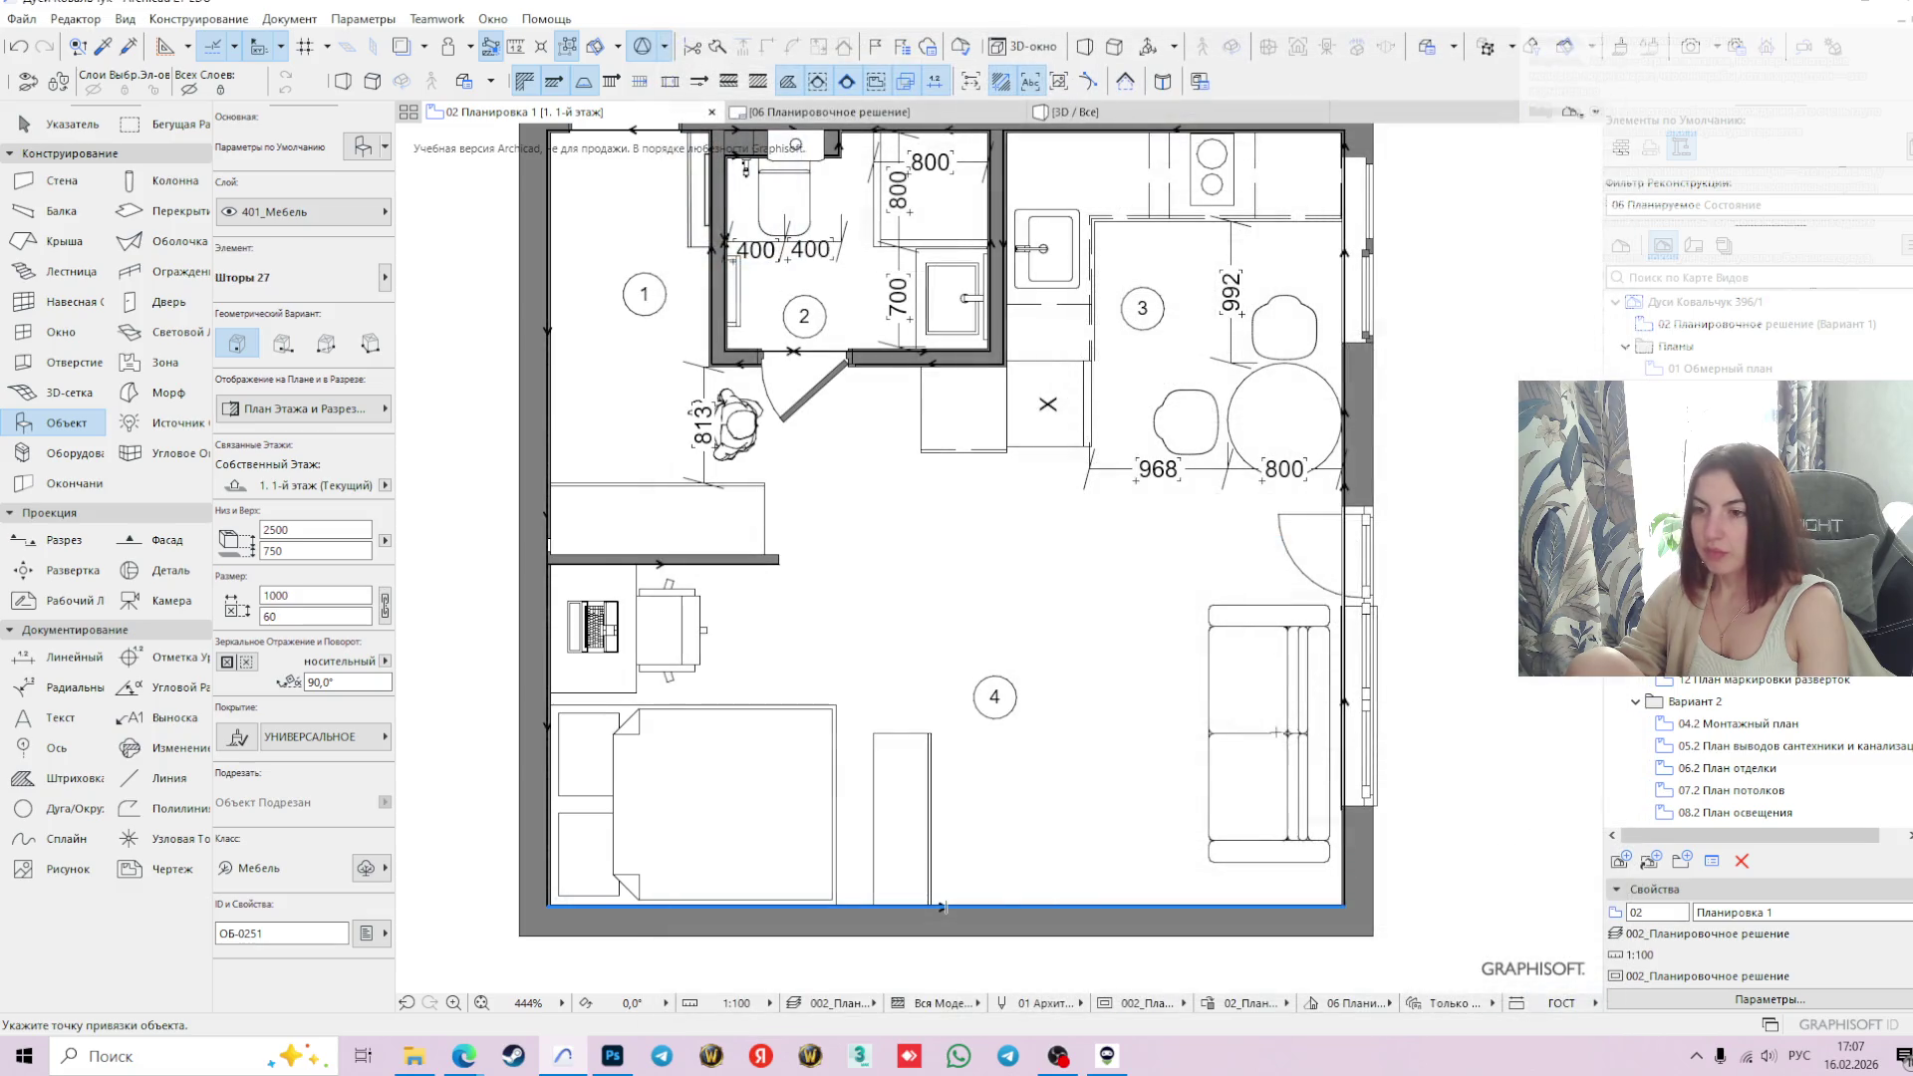
- Place a Шторы 27 curtain in the living room and rotate it 180° about its end
click(1139, 905)
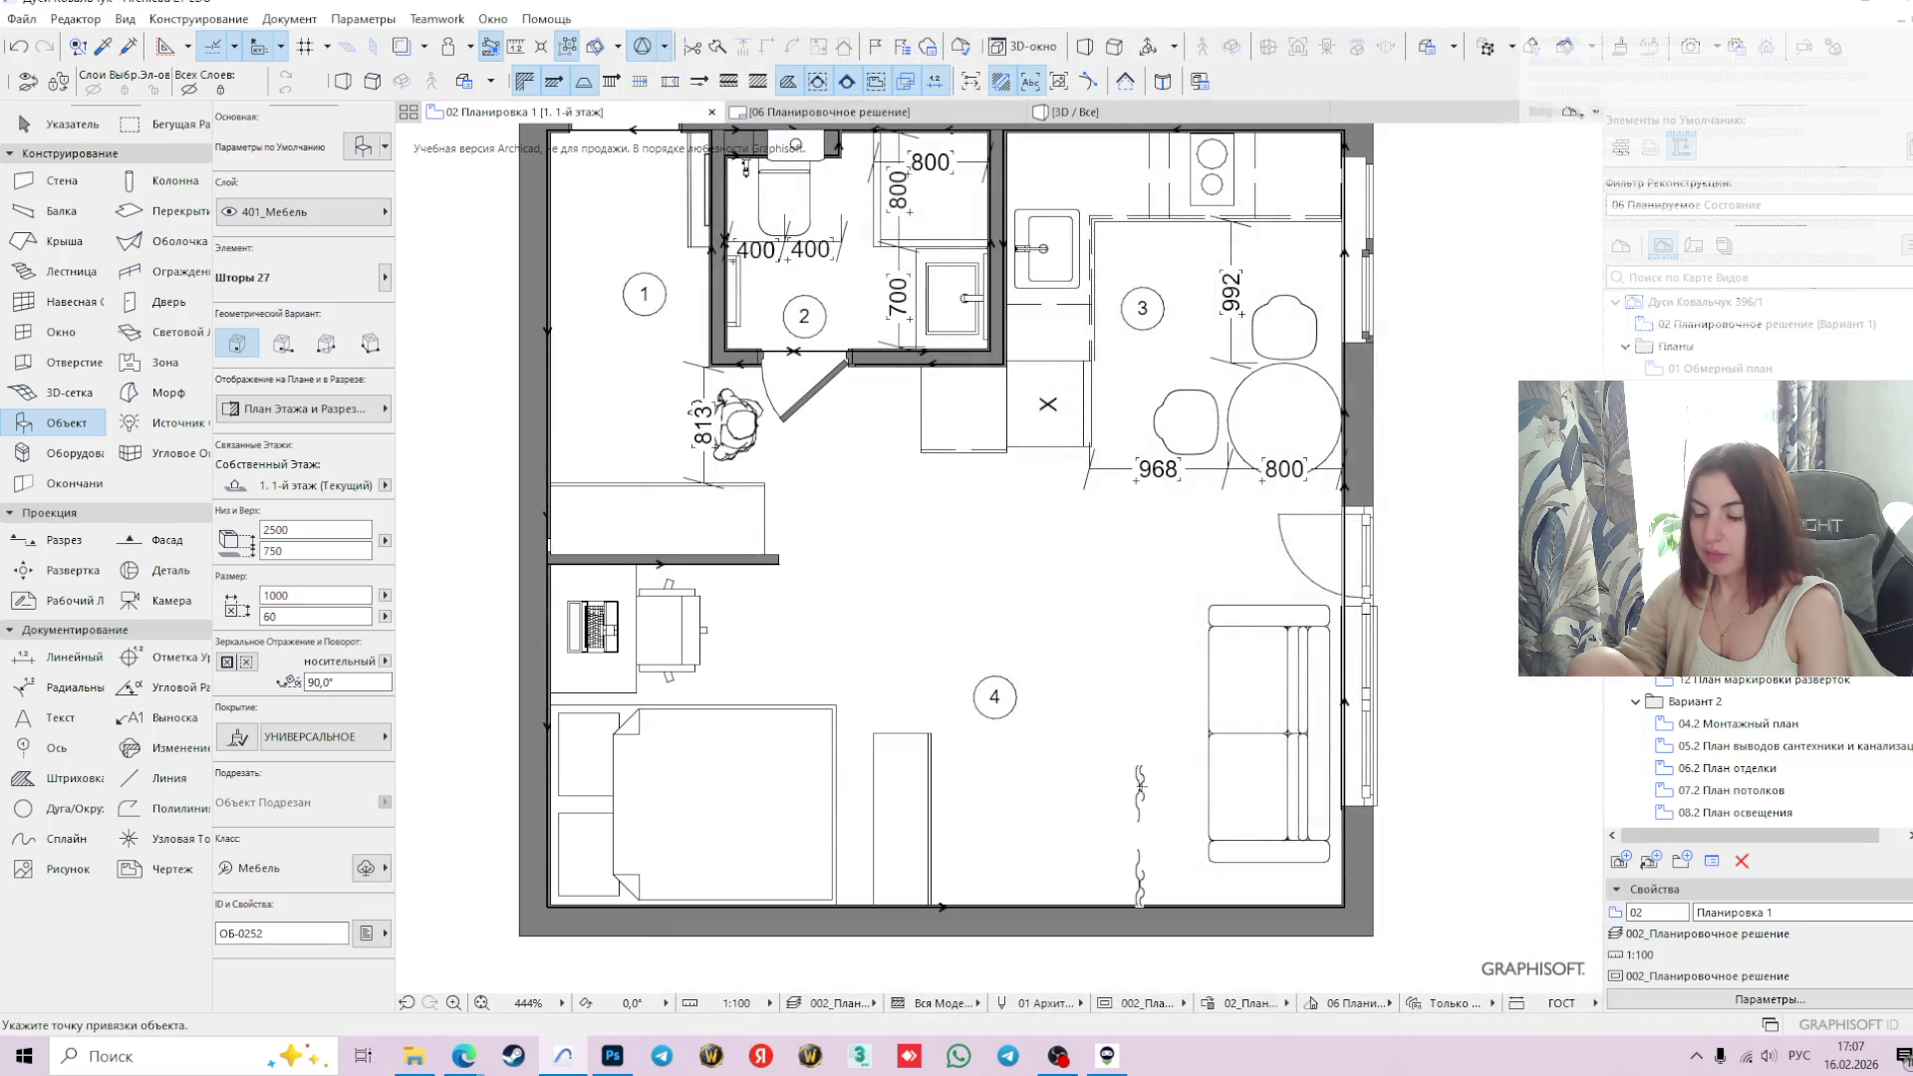
key(Escape)
click(1136, 789)
scroll(1146, 812, up, 4)
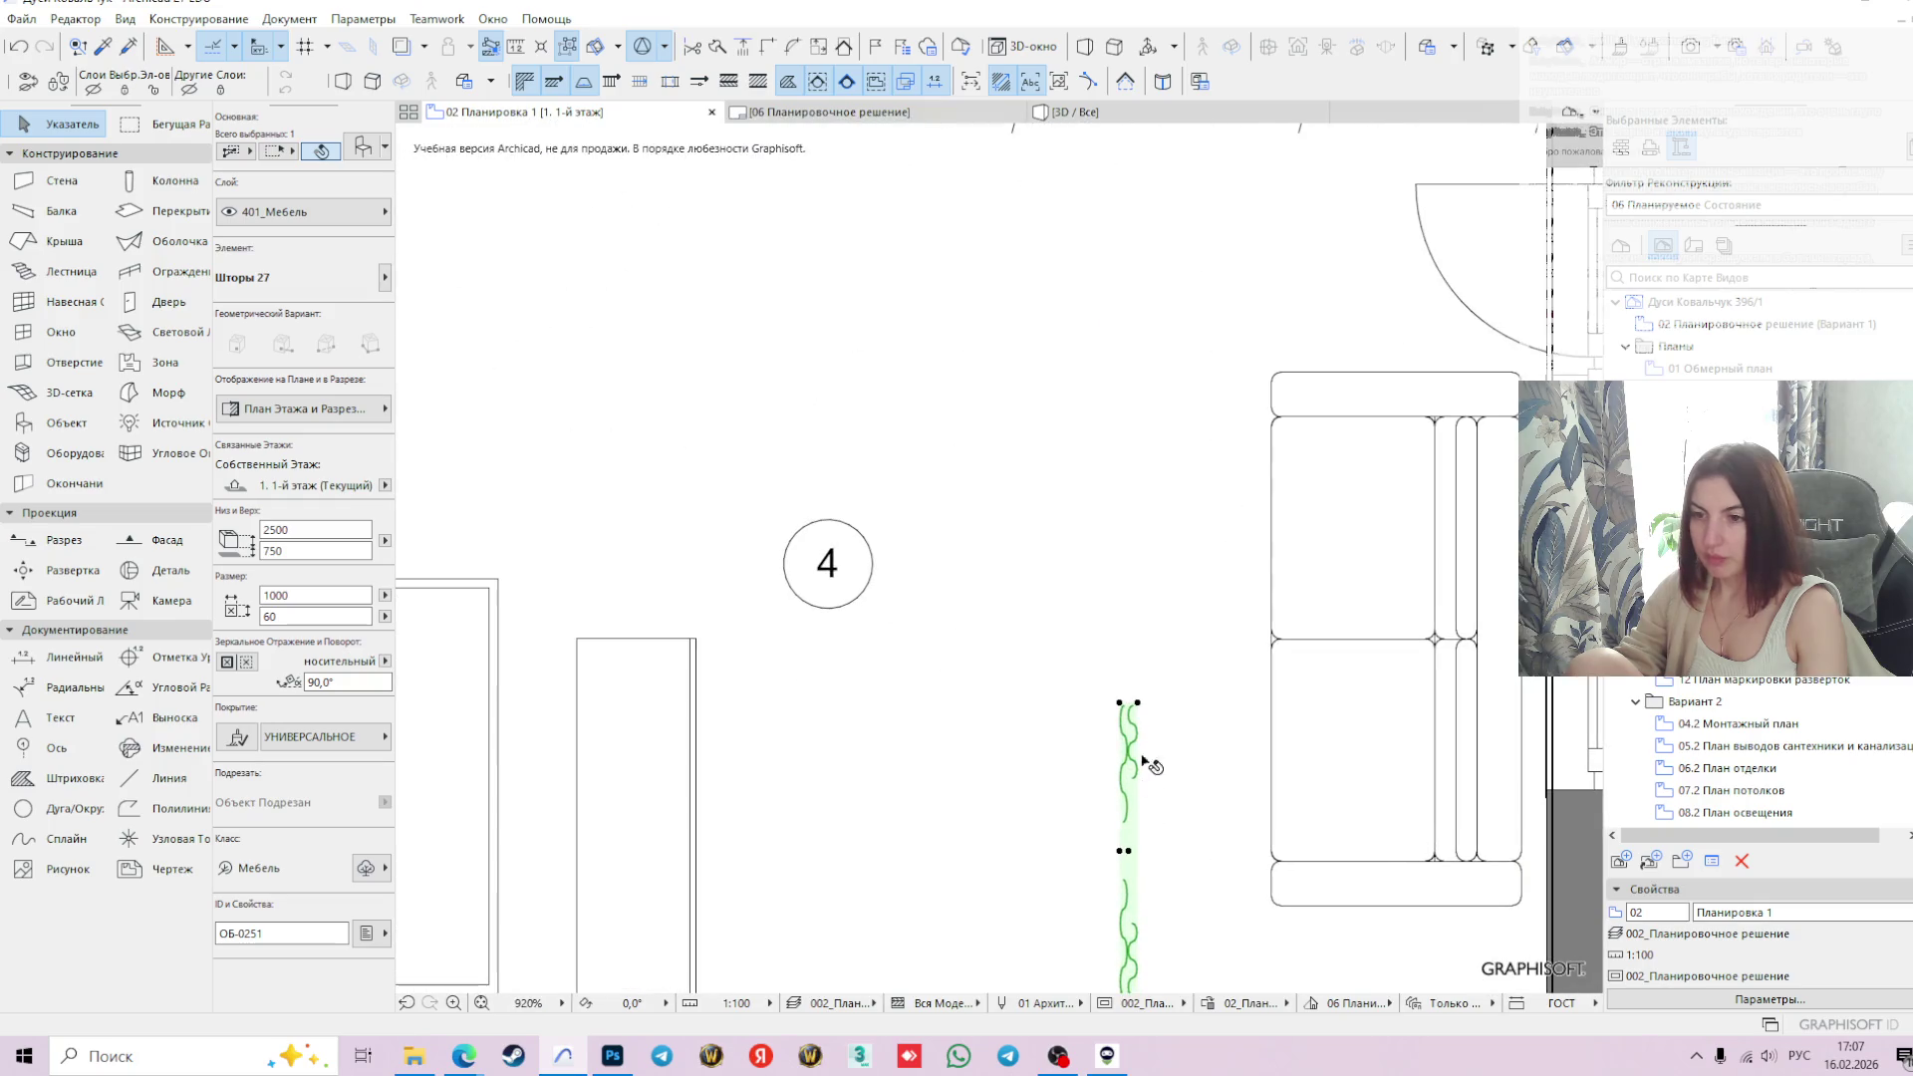
click(1119, 705)
click(884, 562)
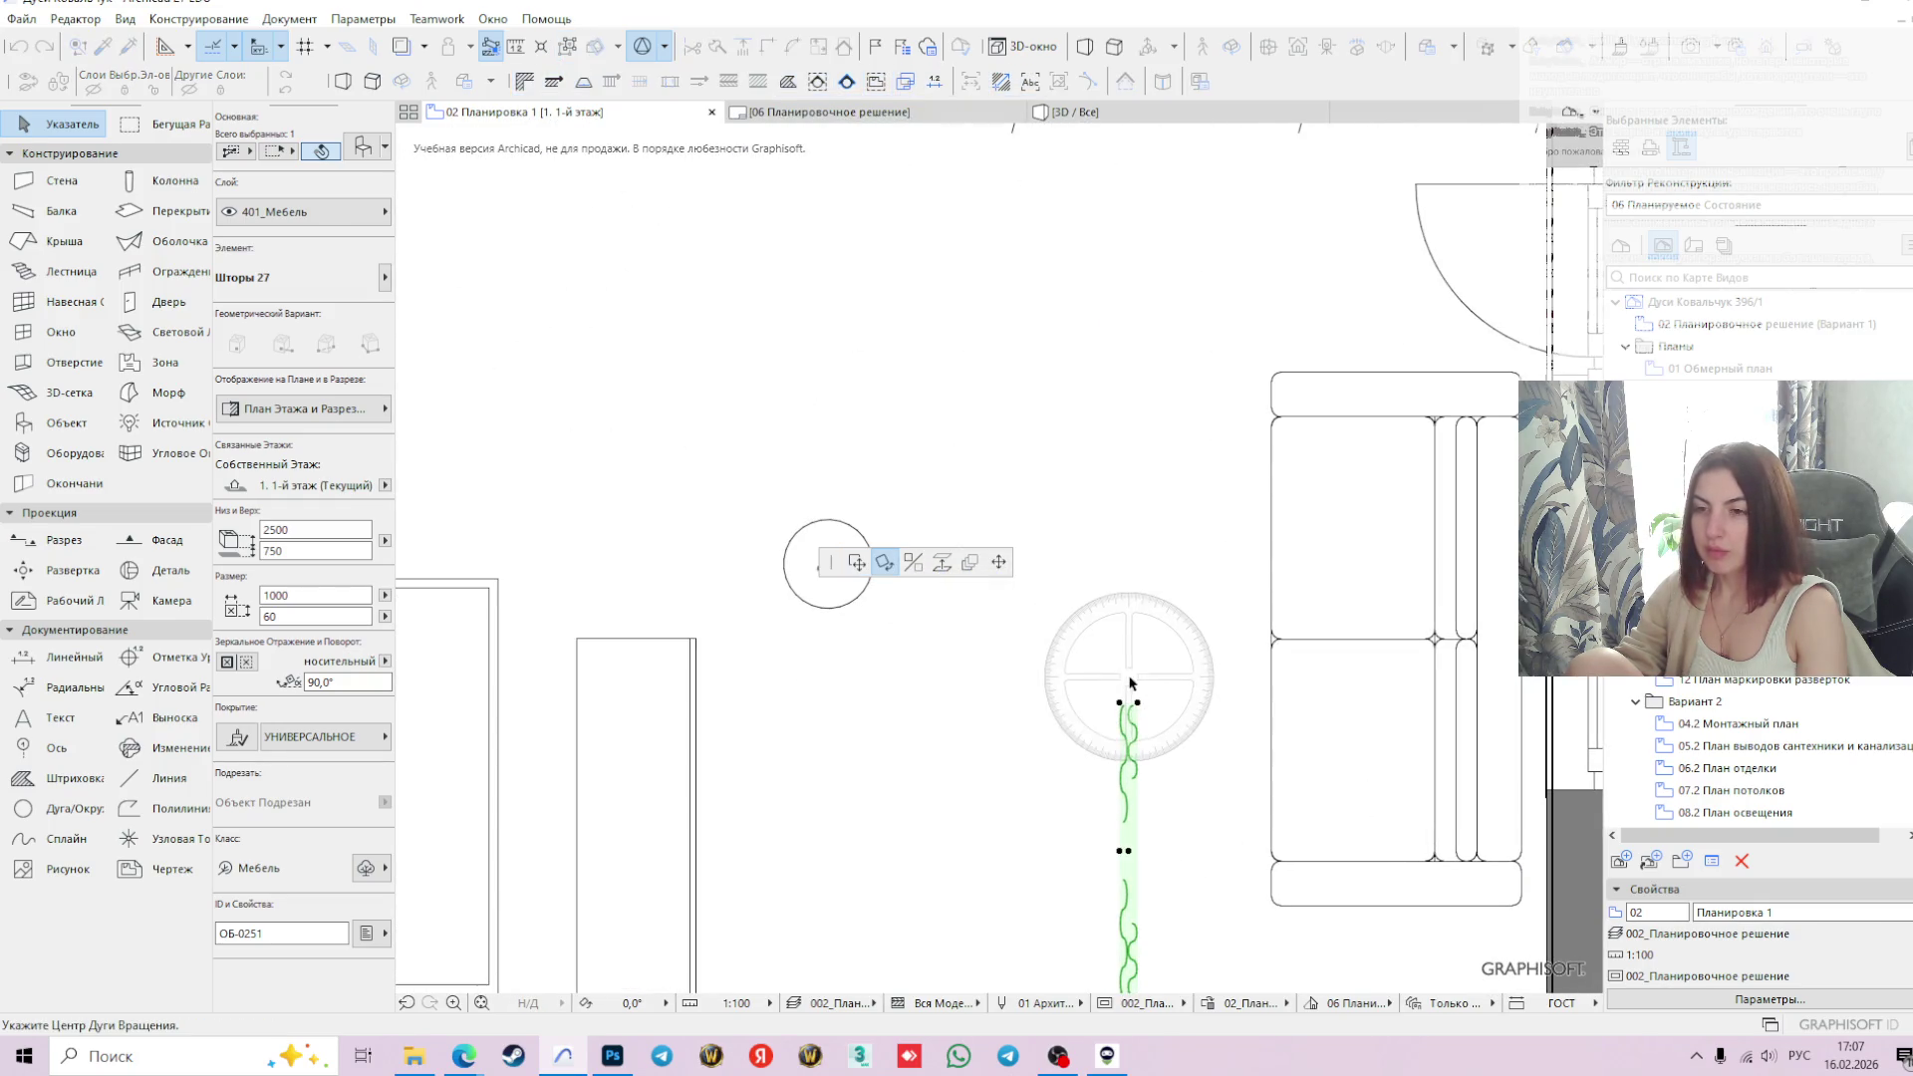
click(1119, 702)
click(1268, 703)
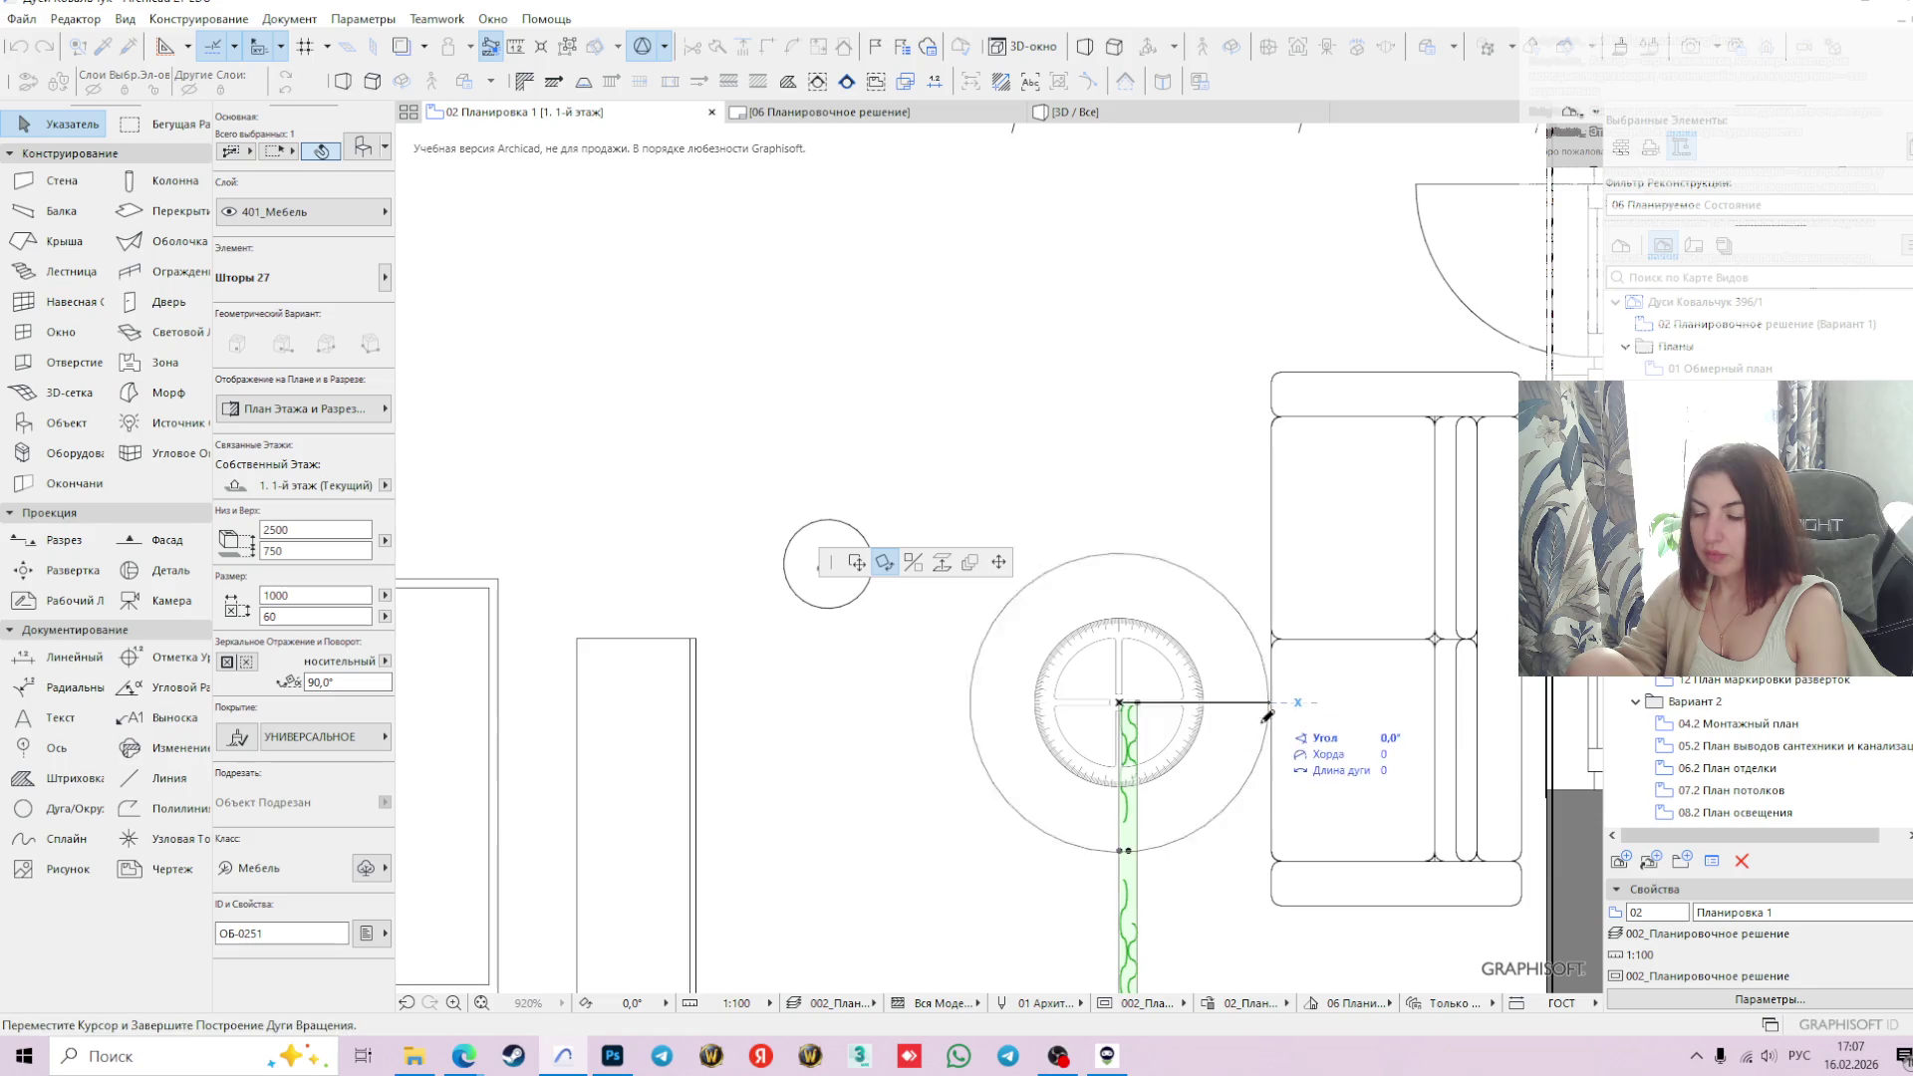
click(997, 705)
- Move the curtain to the right wall's lower corner beside the sofa
scroll(1124, 726, down, 3)
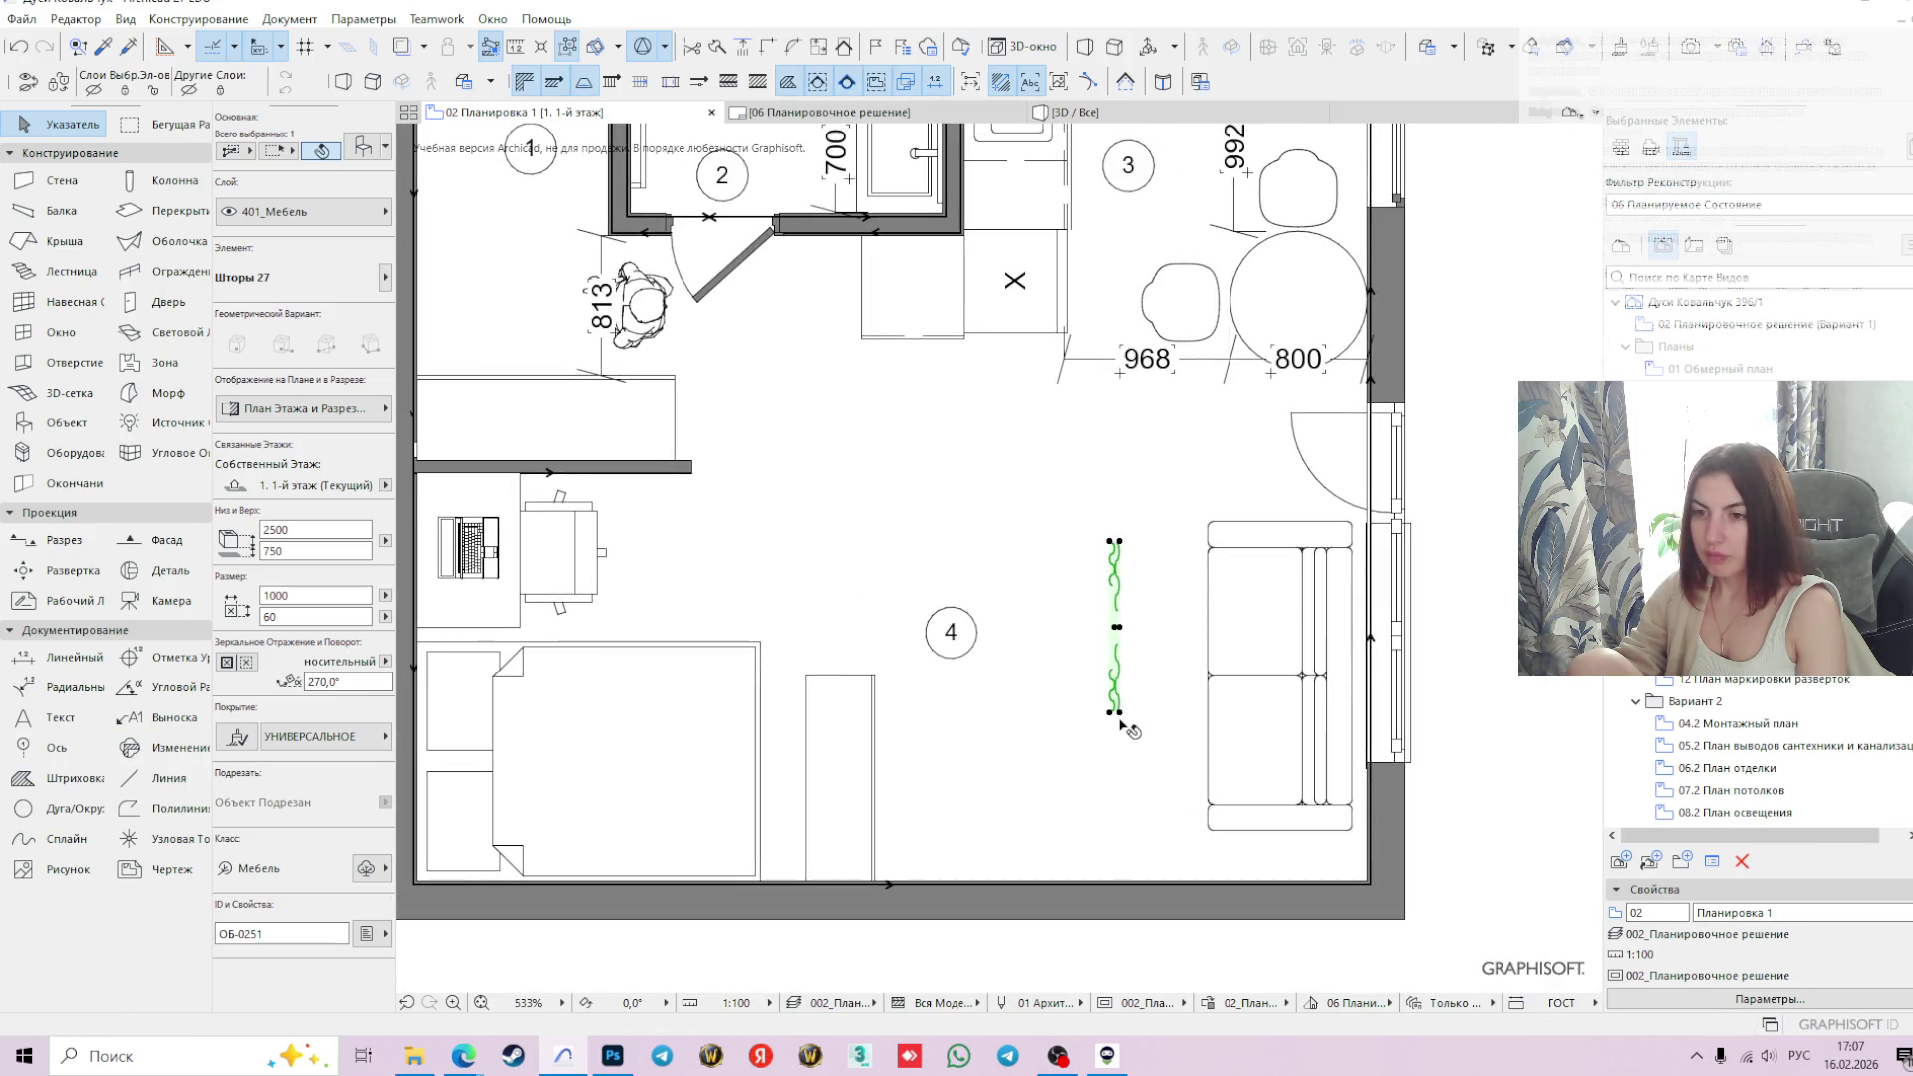
click(1116, 711)
click(856, 563)
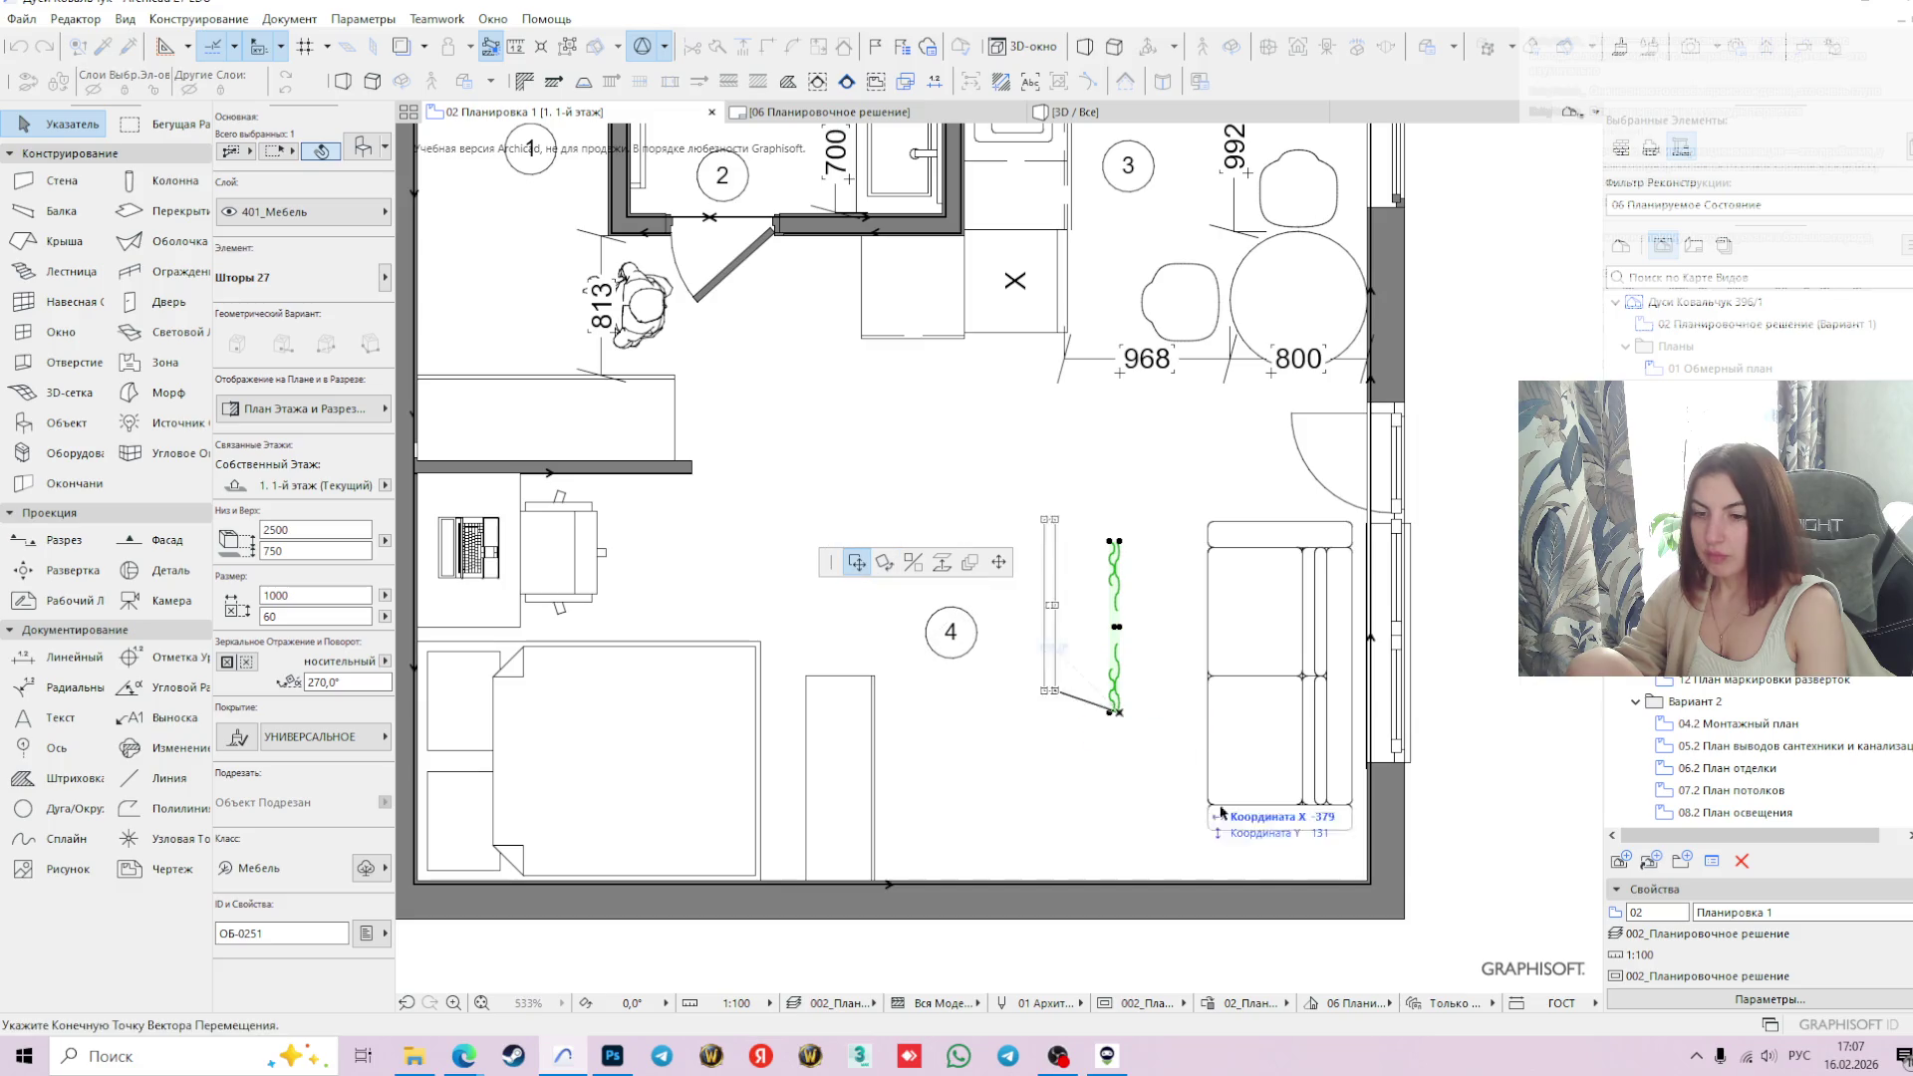
scroll(1335, 819, up, 3)
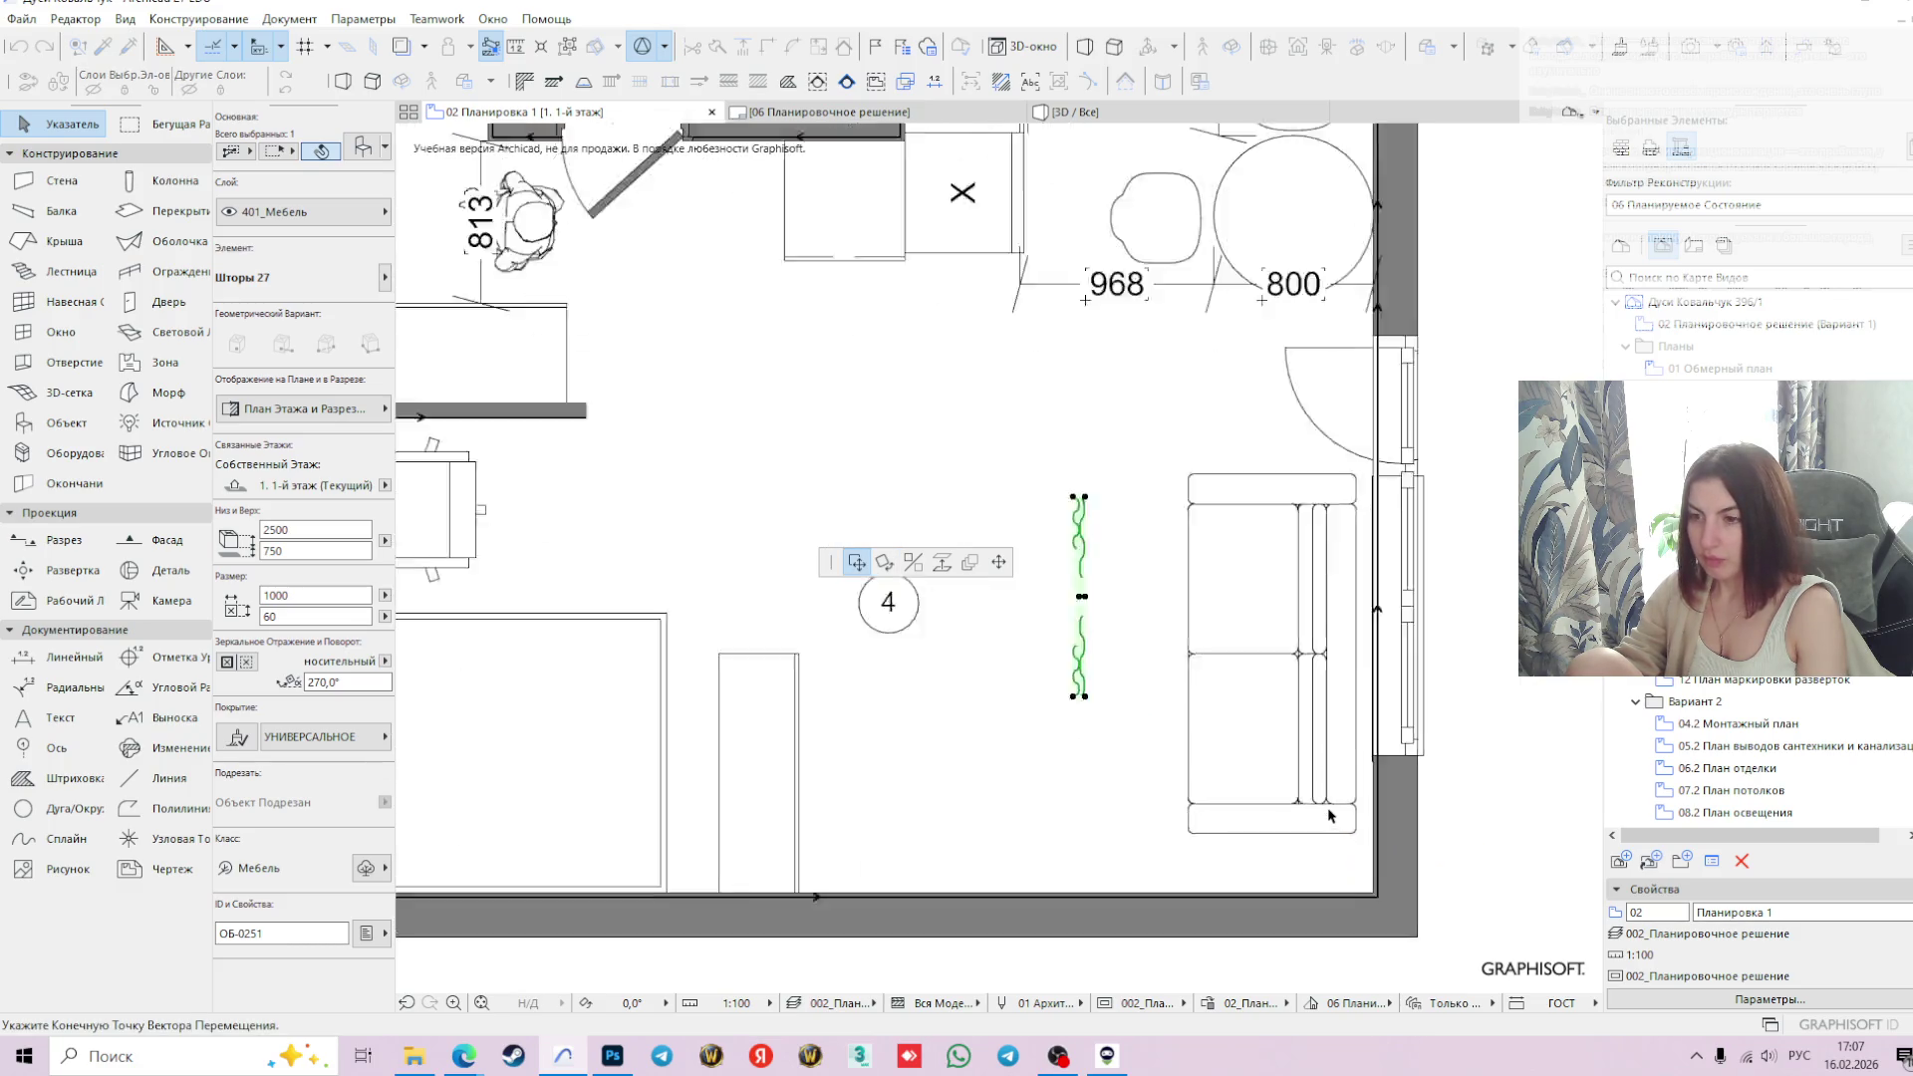
click(1397, 936)
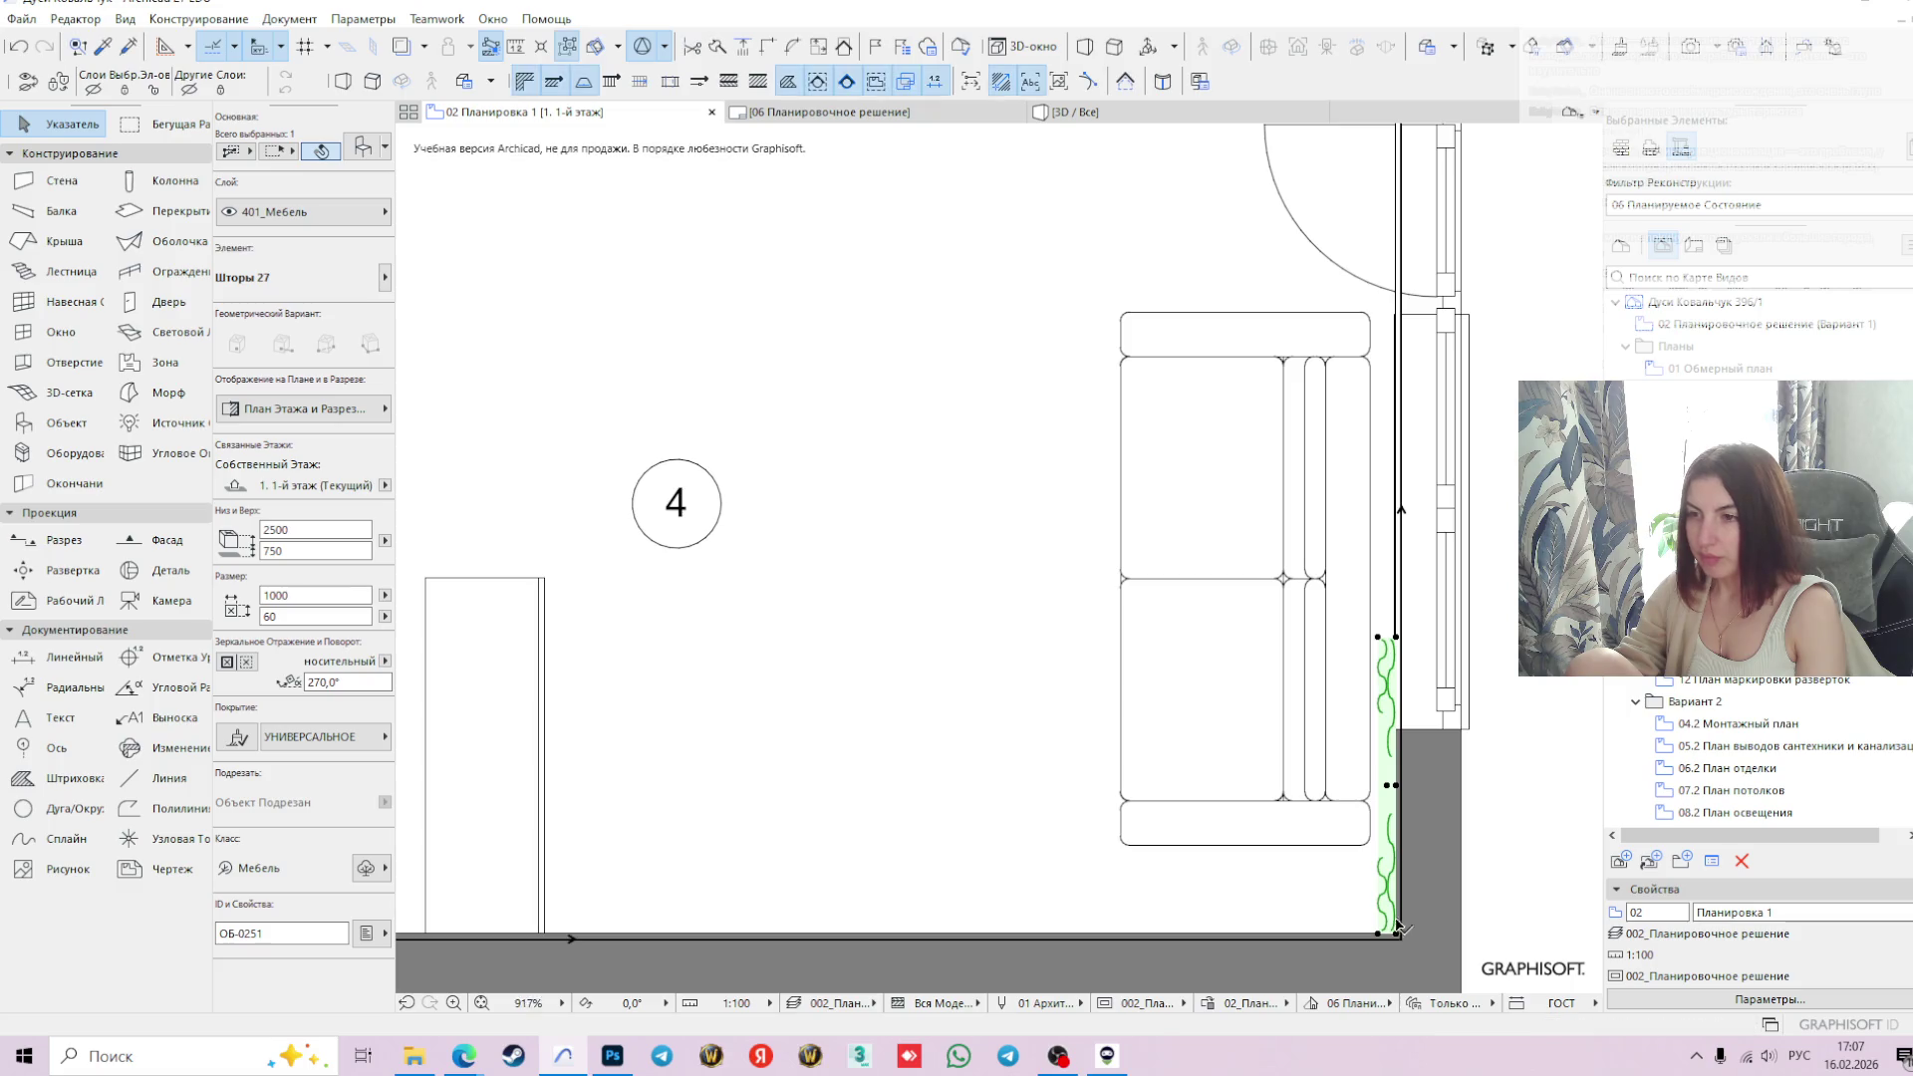
scroll(1397, 933, down, 3)
click(299, 615)
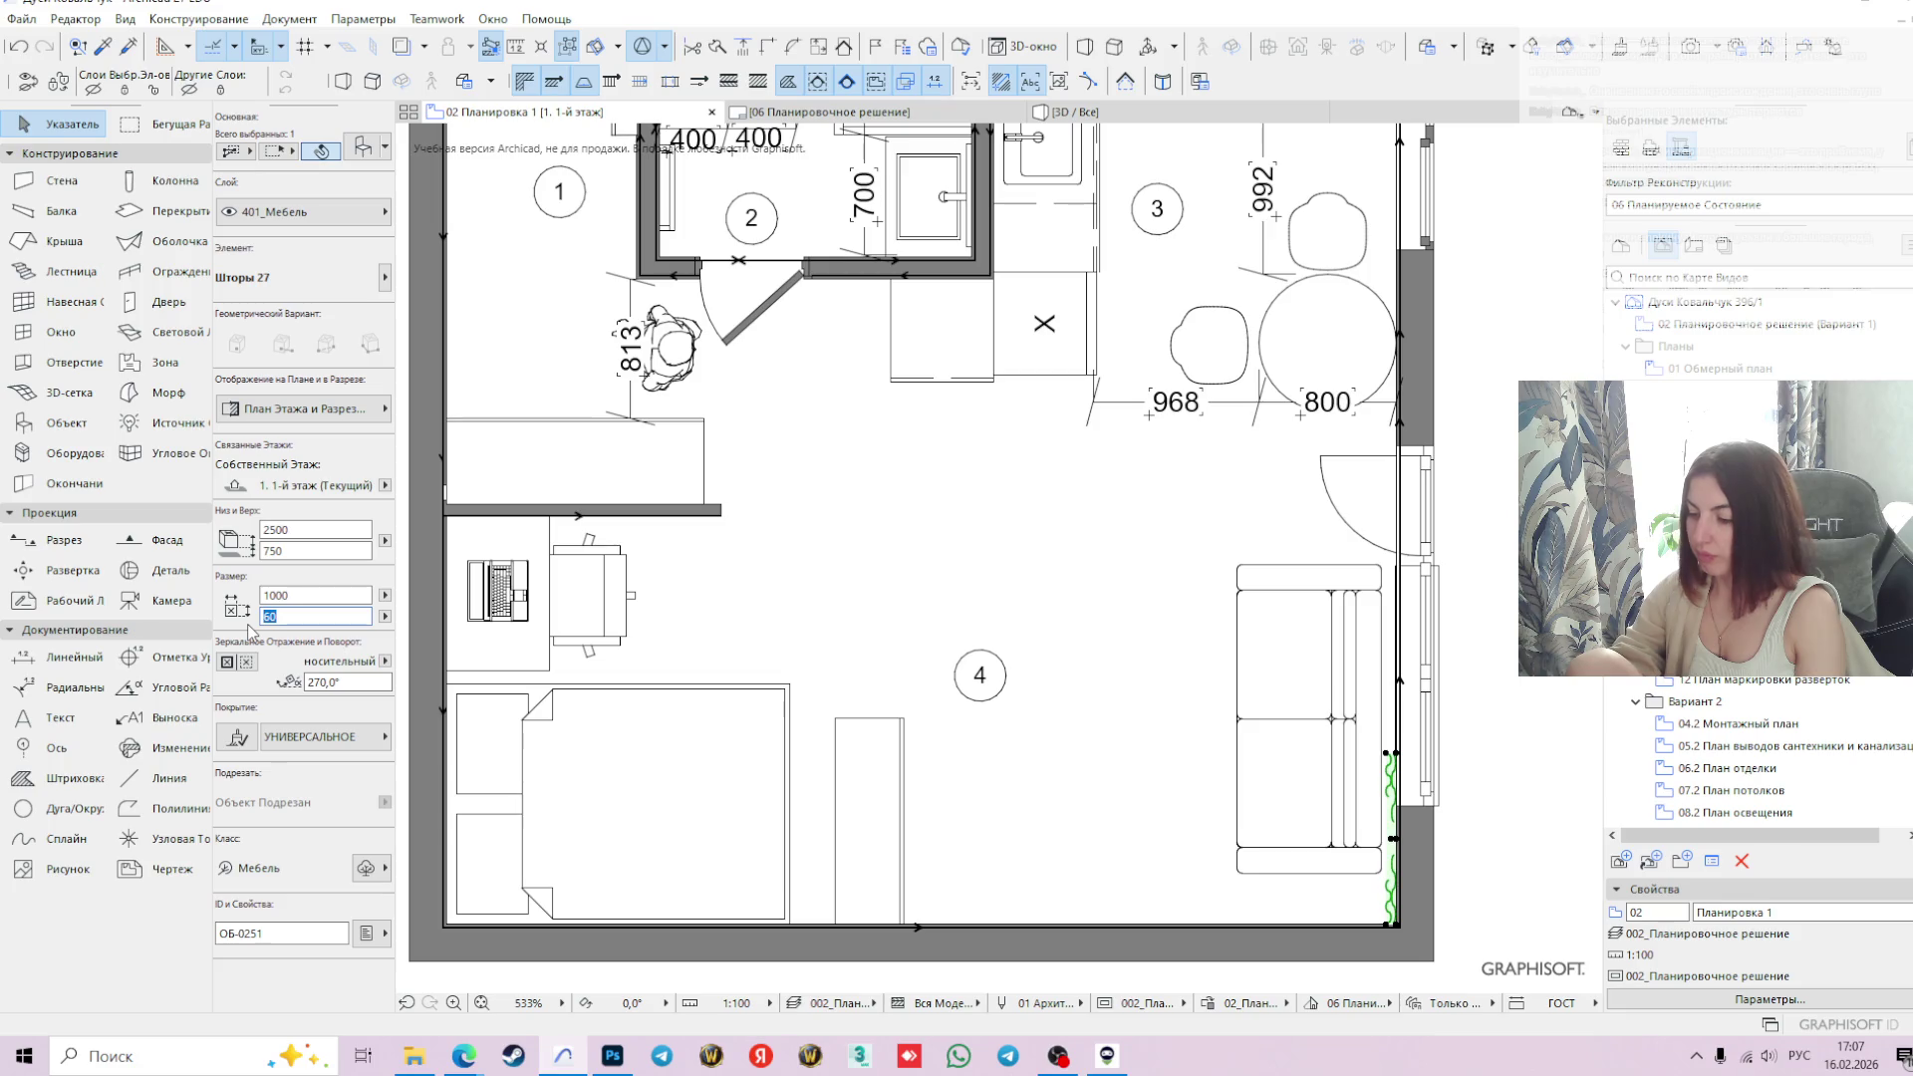
- Set the curtain depth to 150 and stretch it to 2950 long along the right wall
text(15)
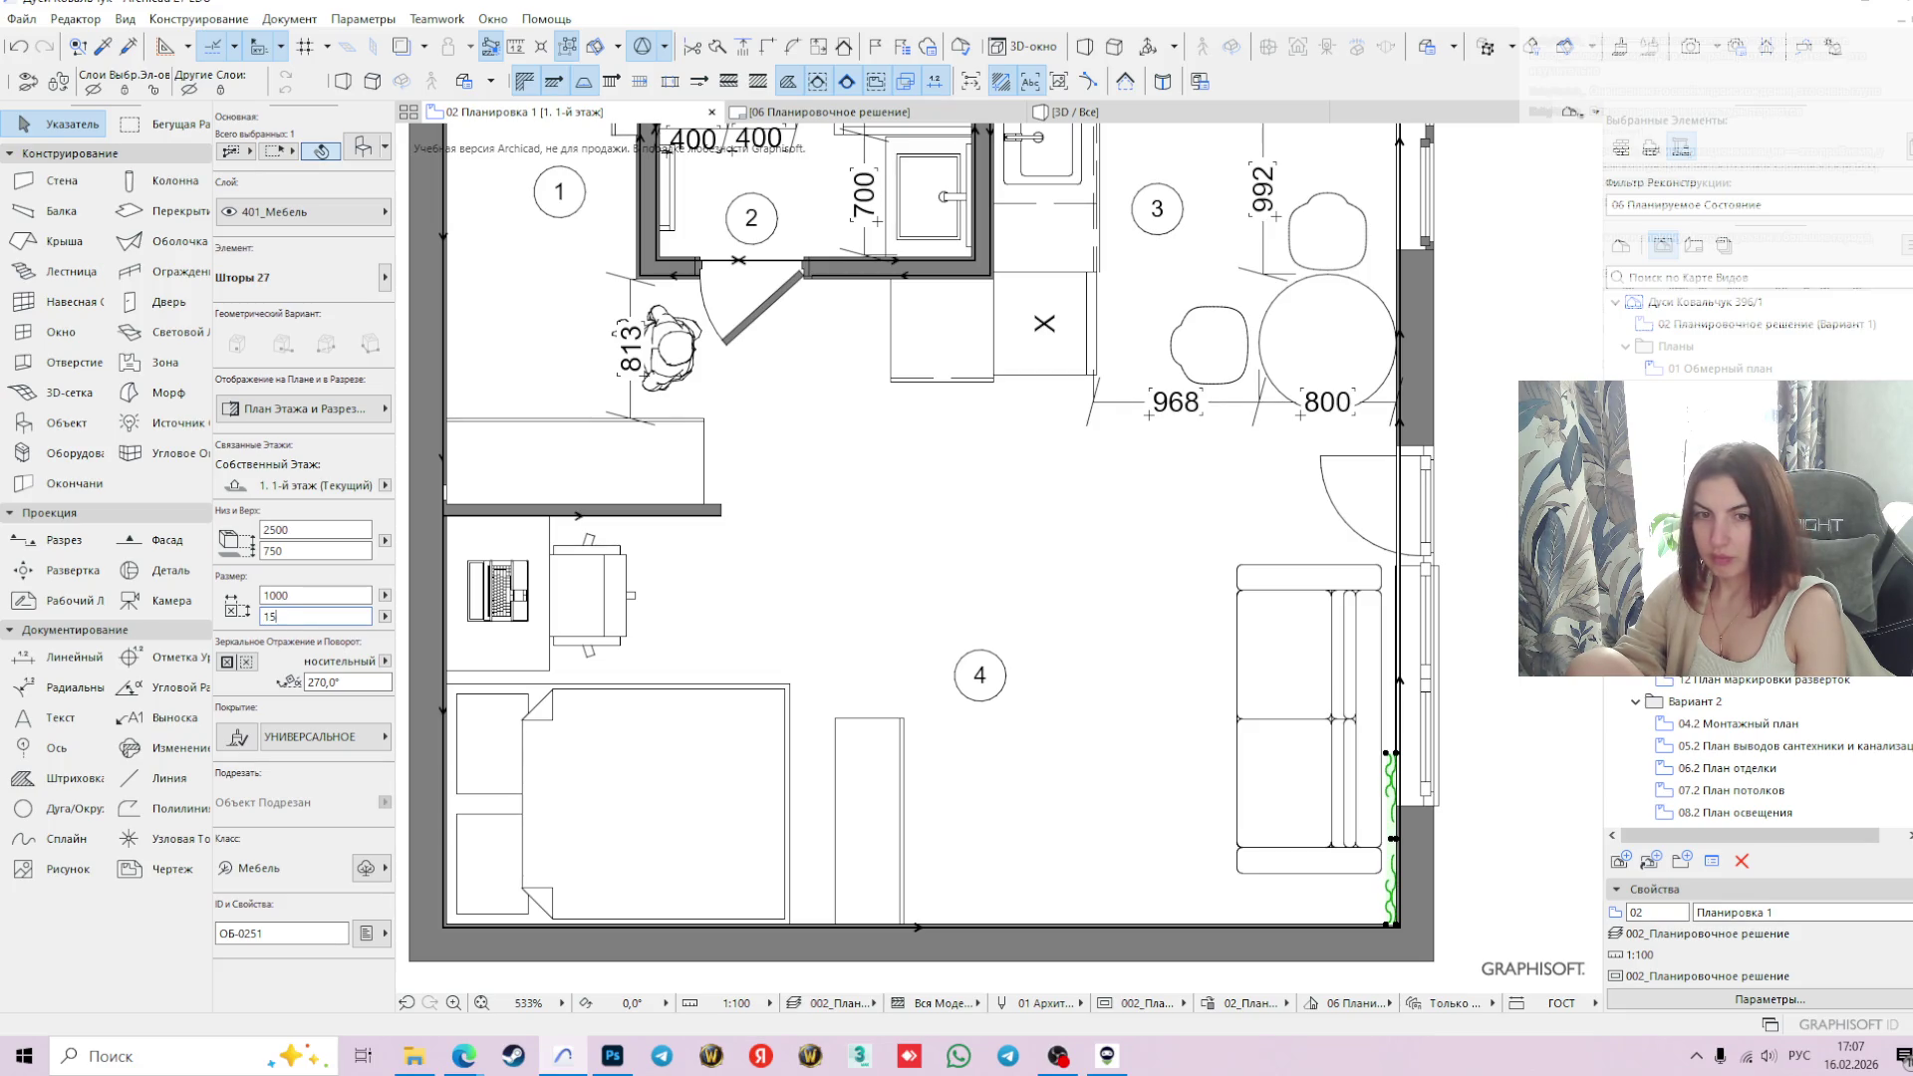
key(Return)
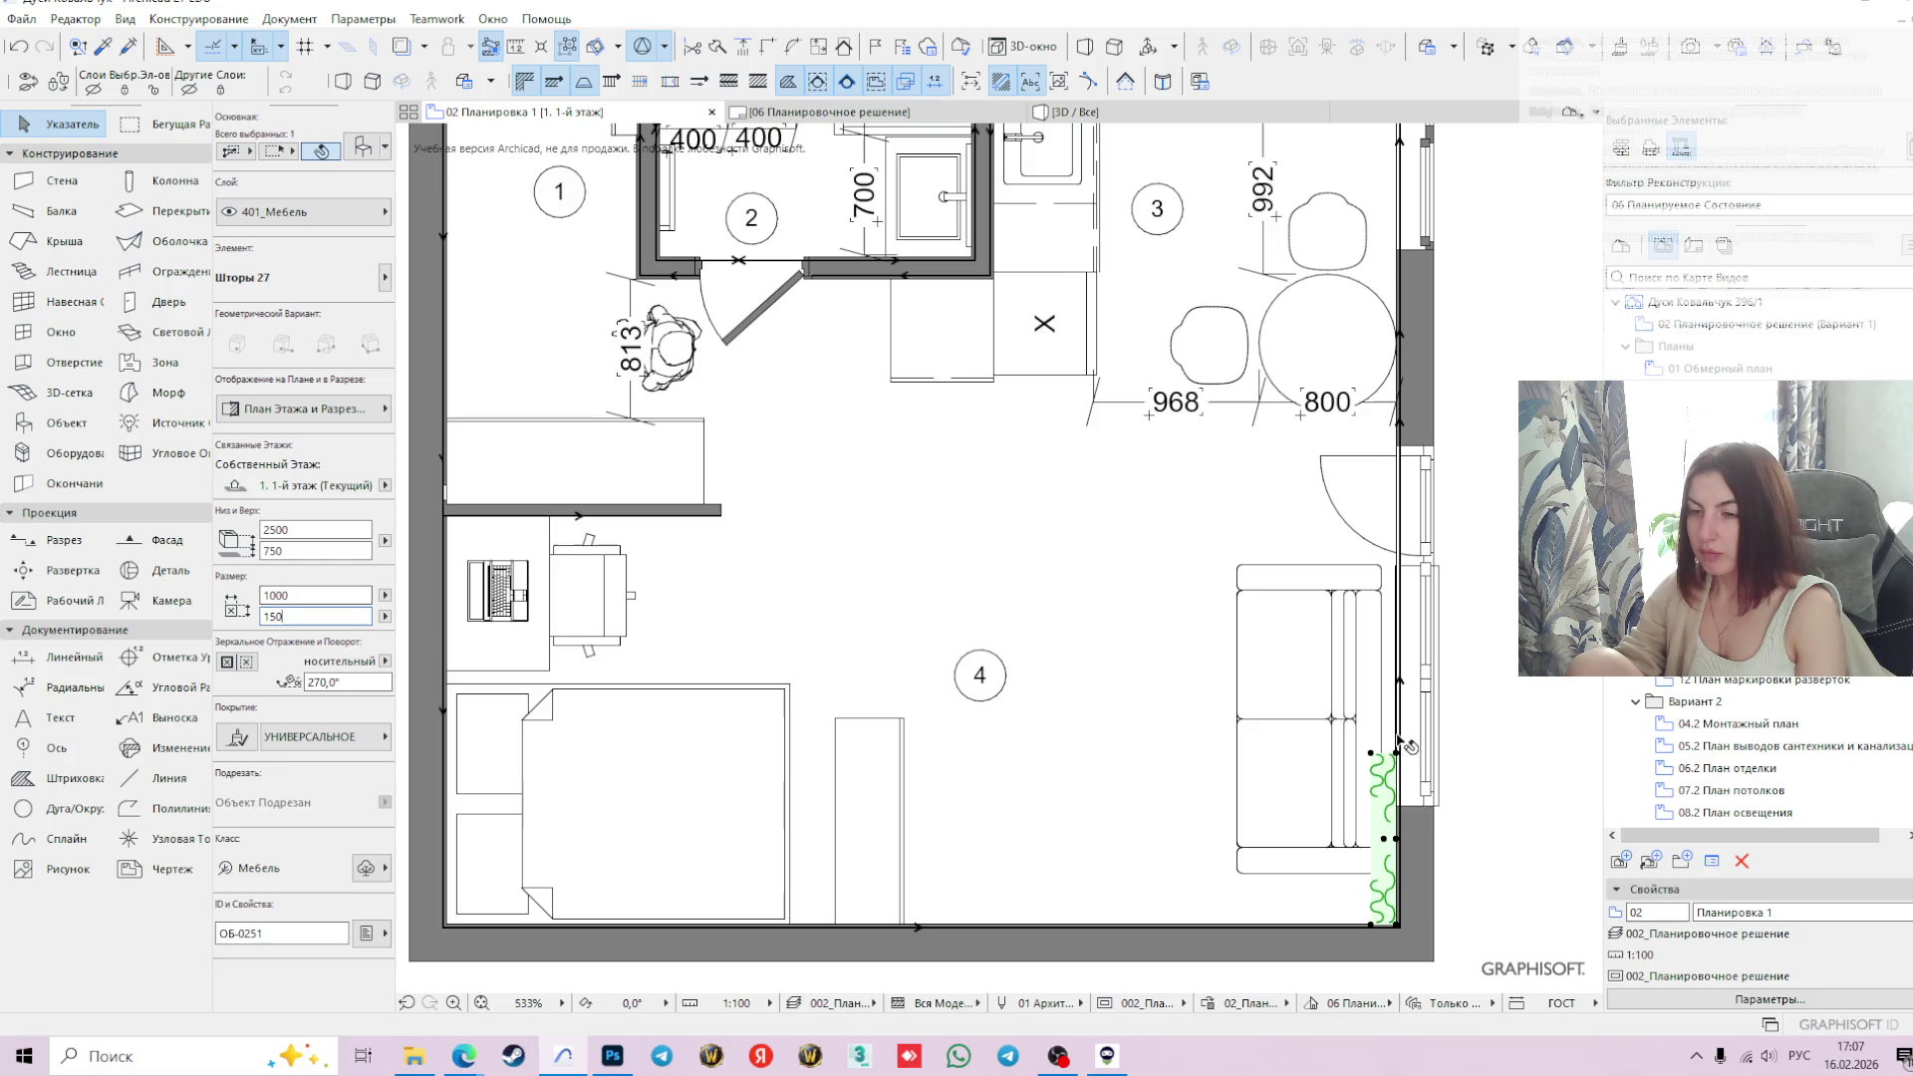
click(1398, 755)
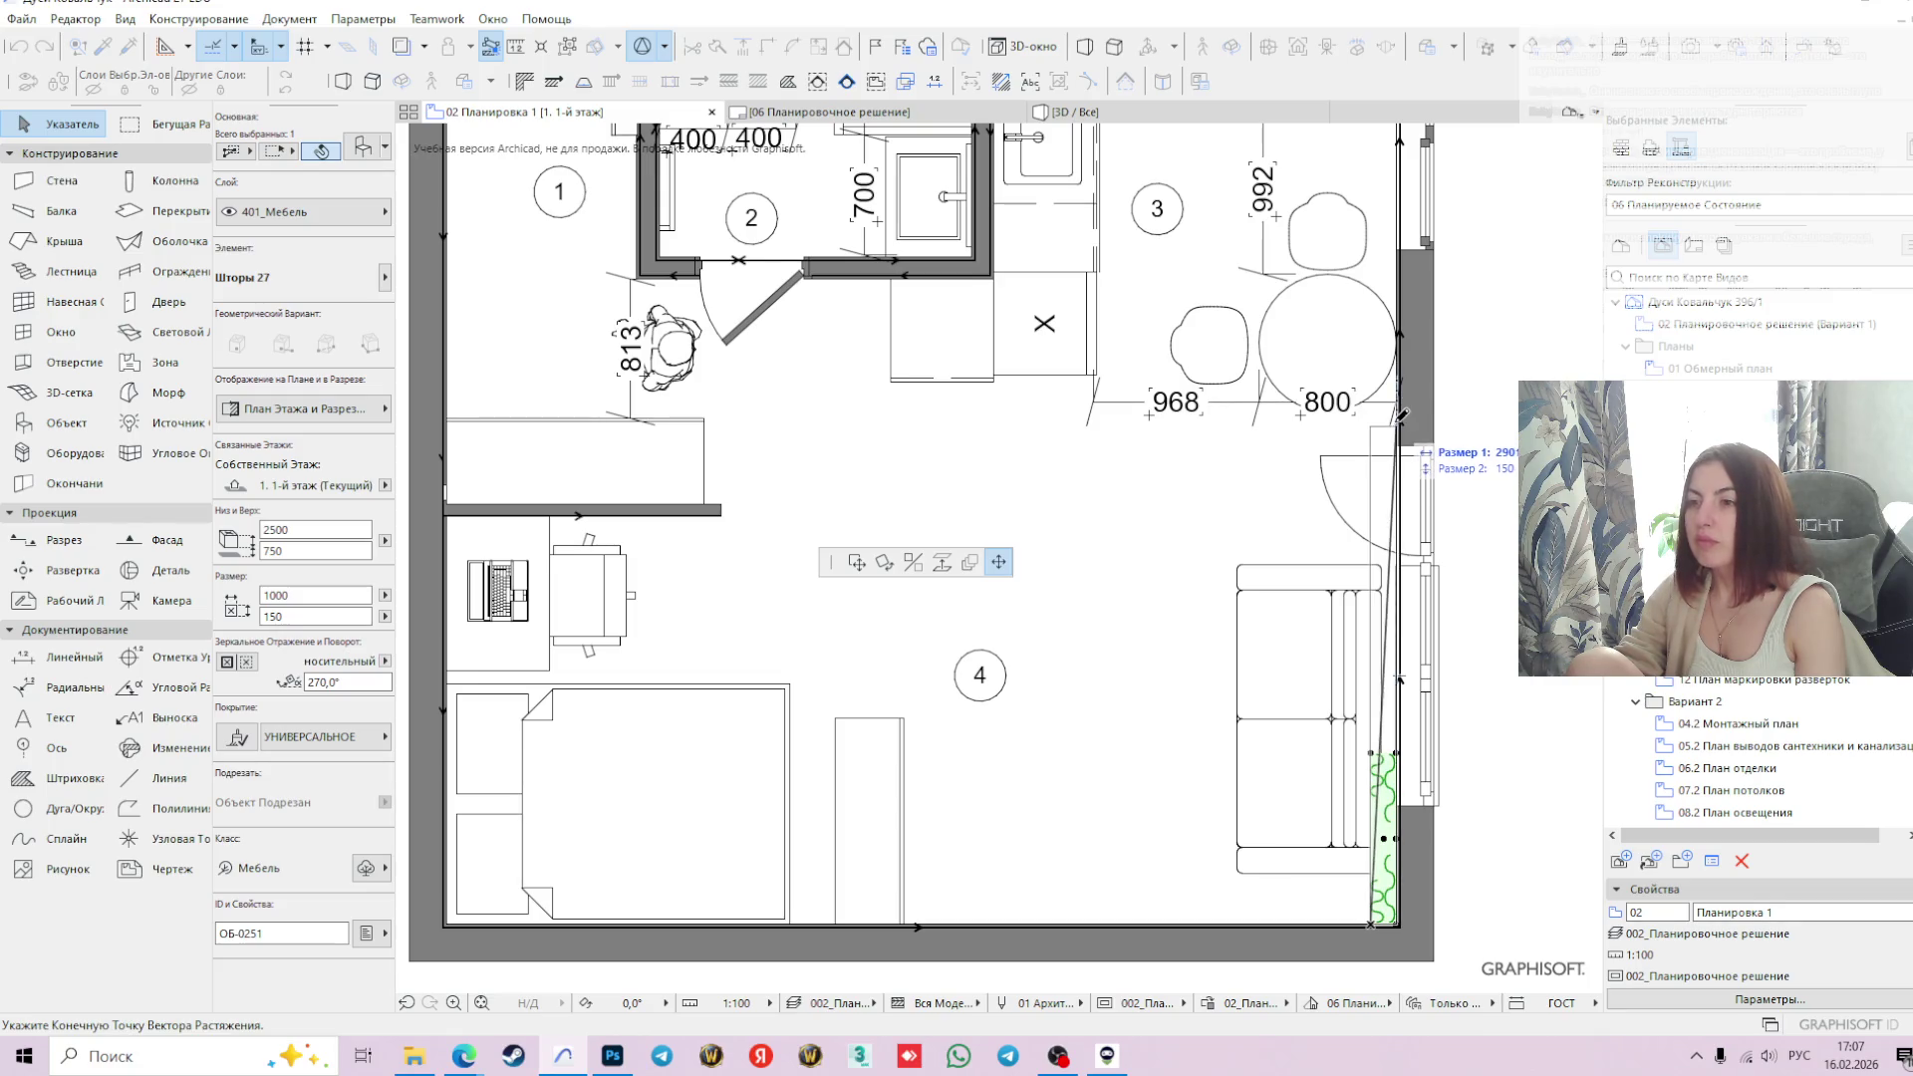
scroll(1400, 418, up, 5)
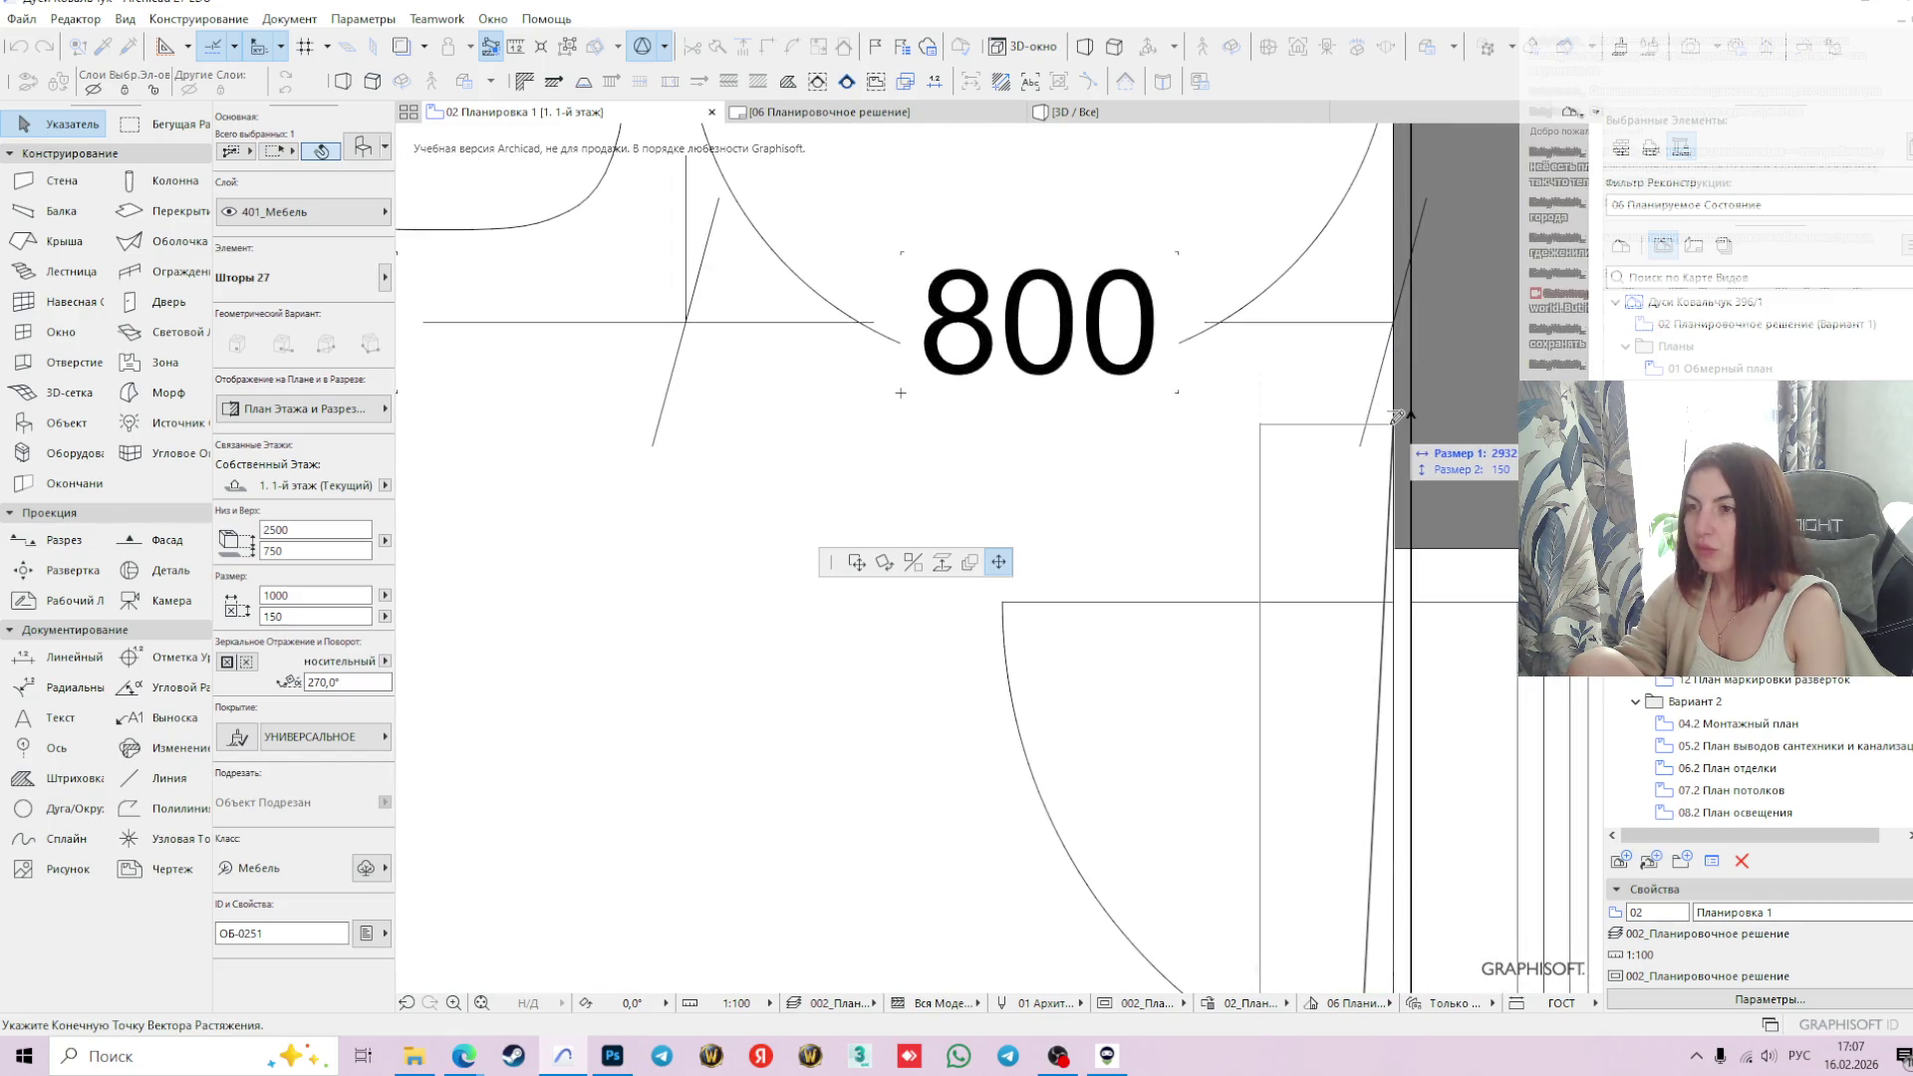
key(Tab)
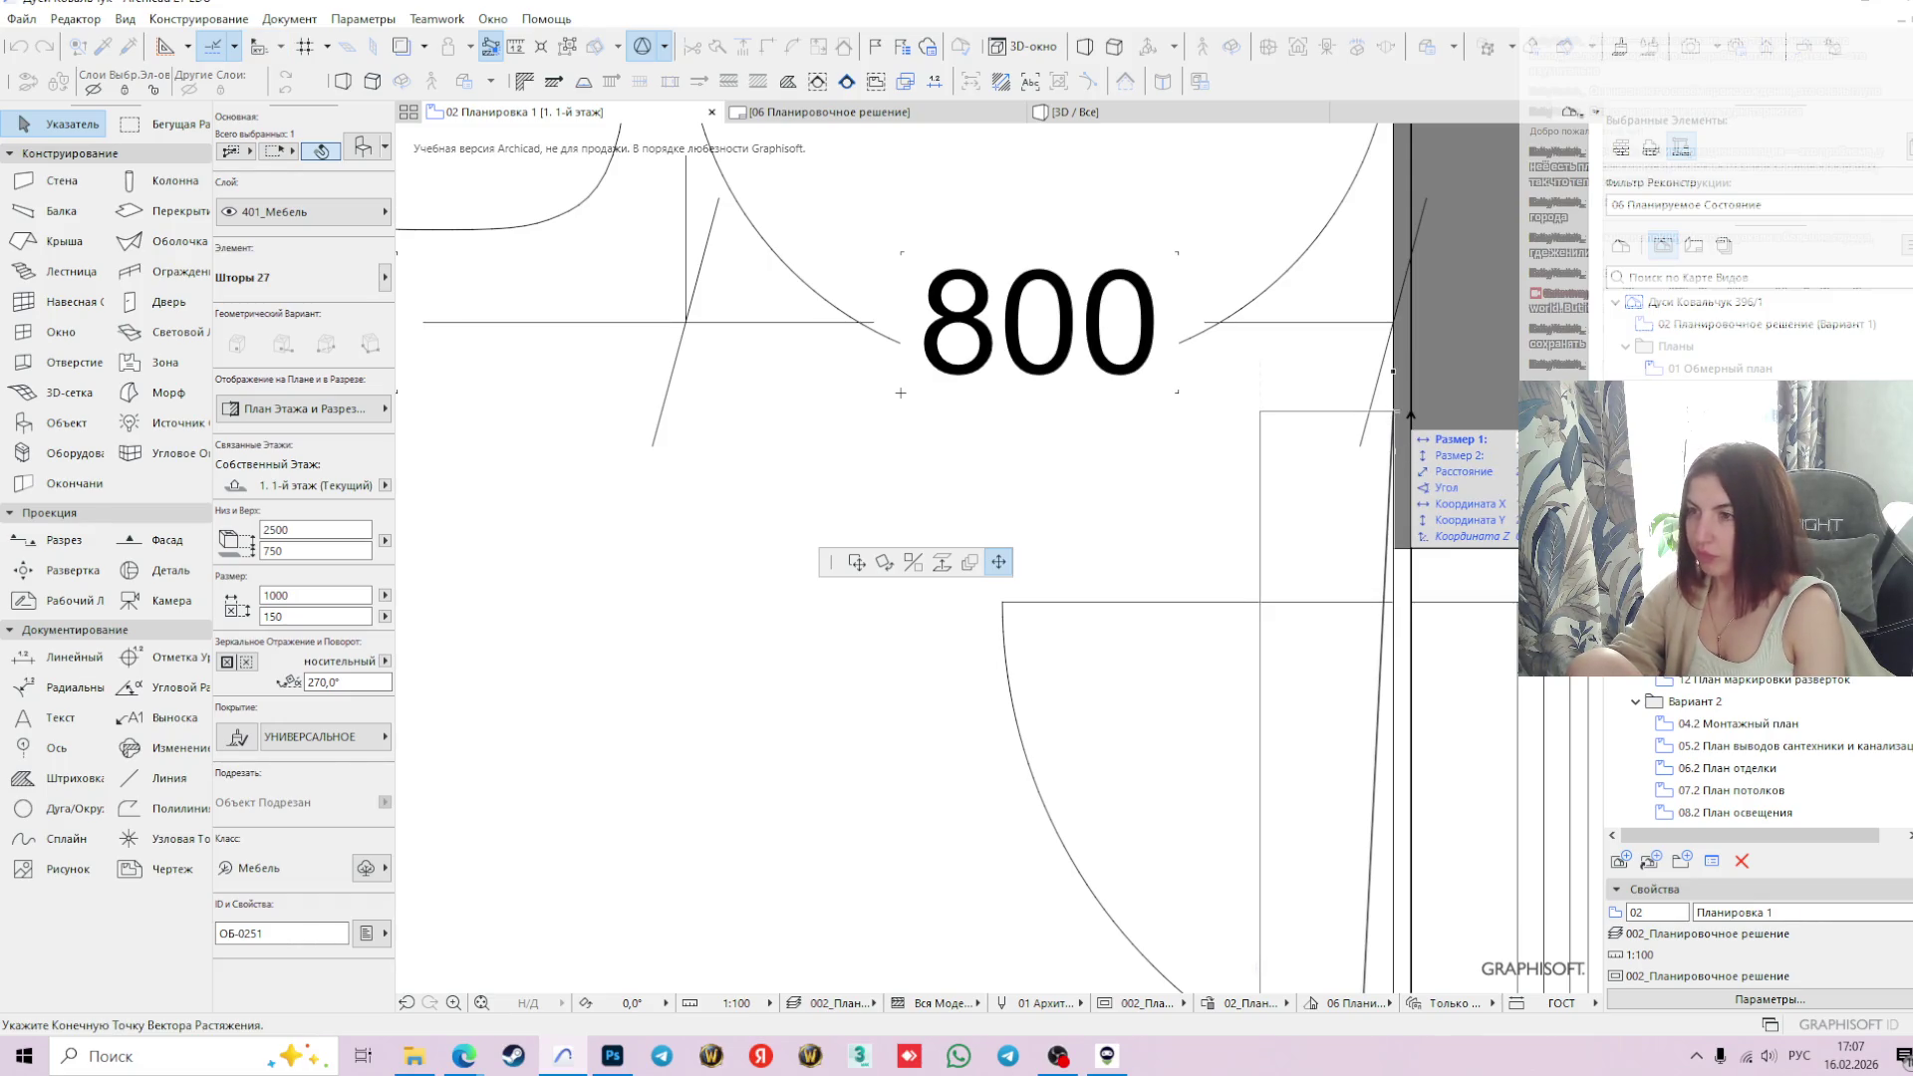
text(2950)
key(Return)
scroll(1392, 426, down, 5)
scroll(1392, 427, down, 3)
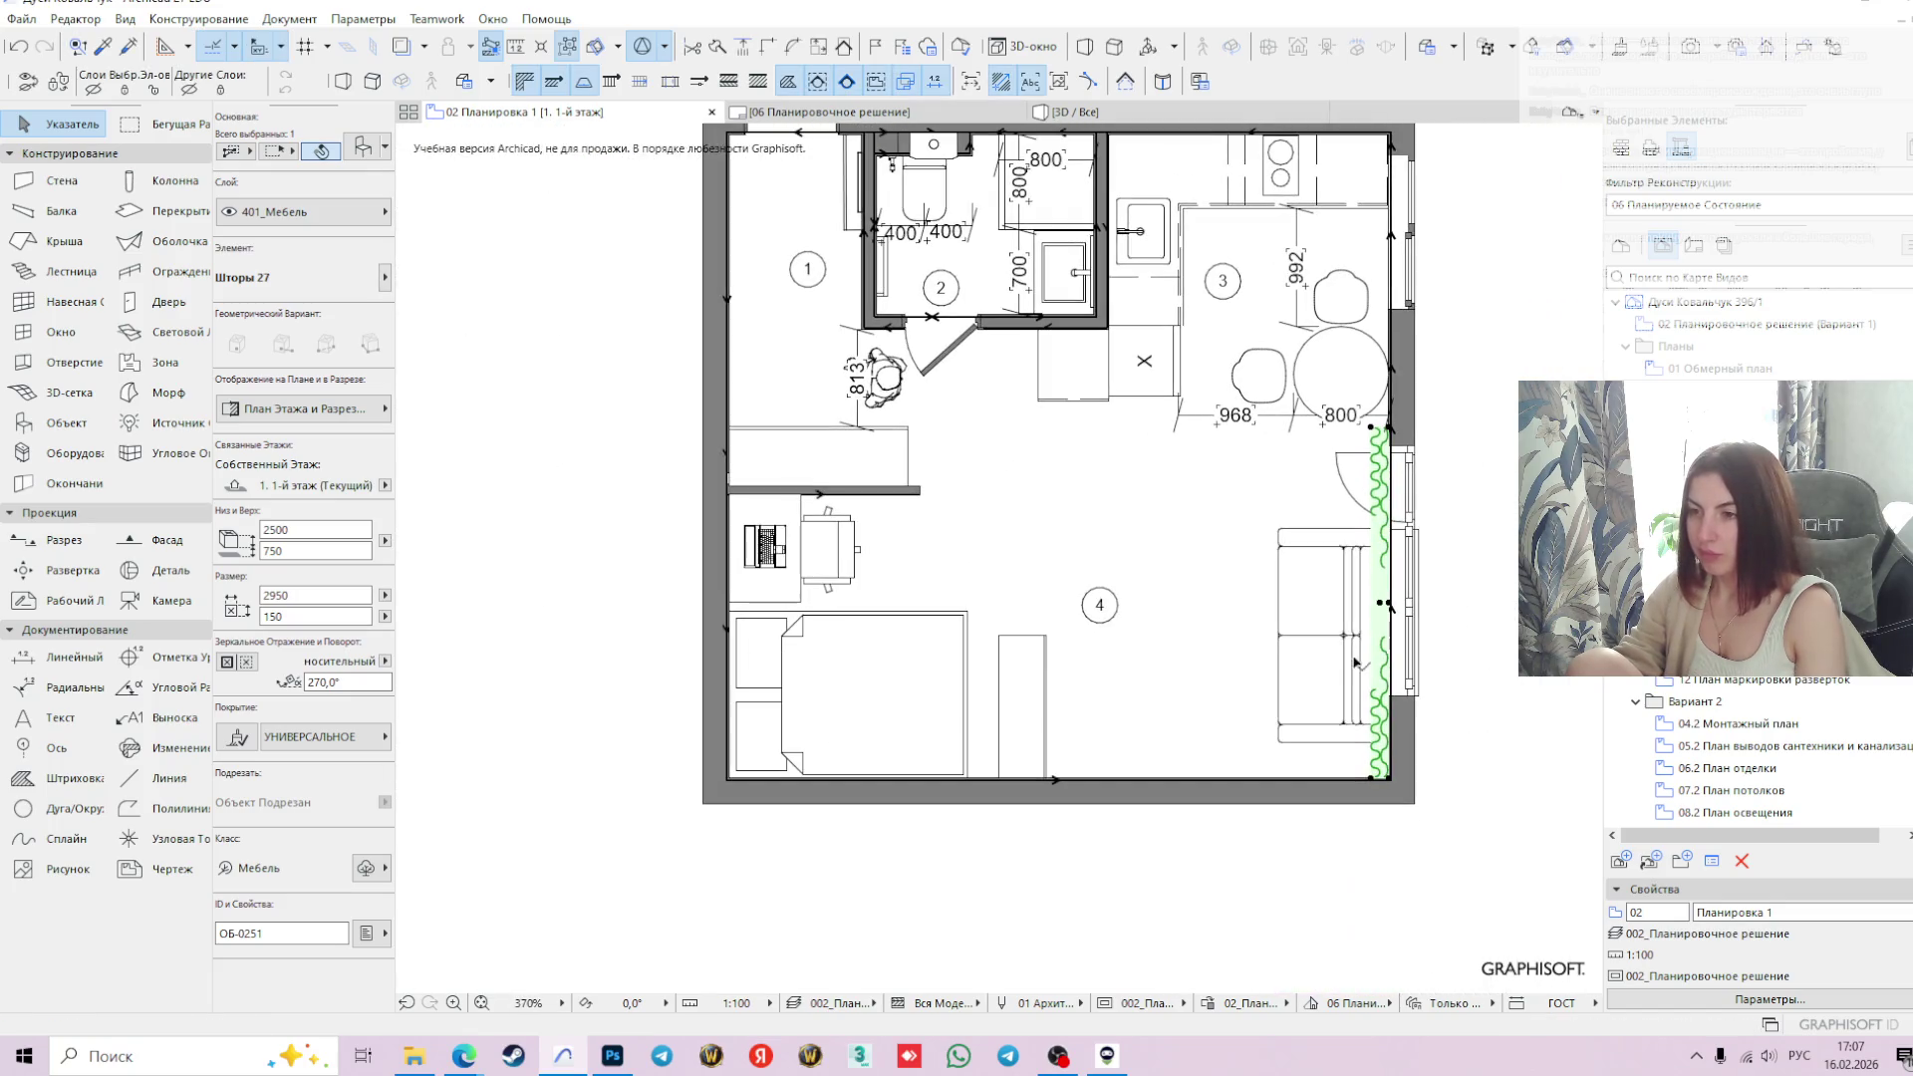
- Nudge the sofa slightly left toward the curtained right wall, then deselect it
click(1351, 656)
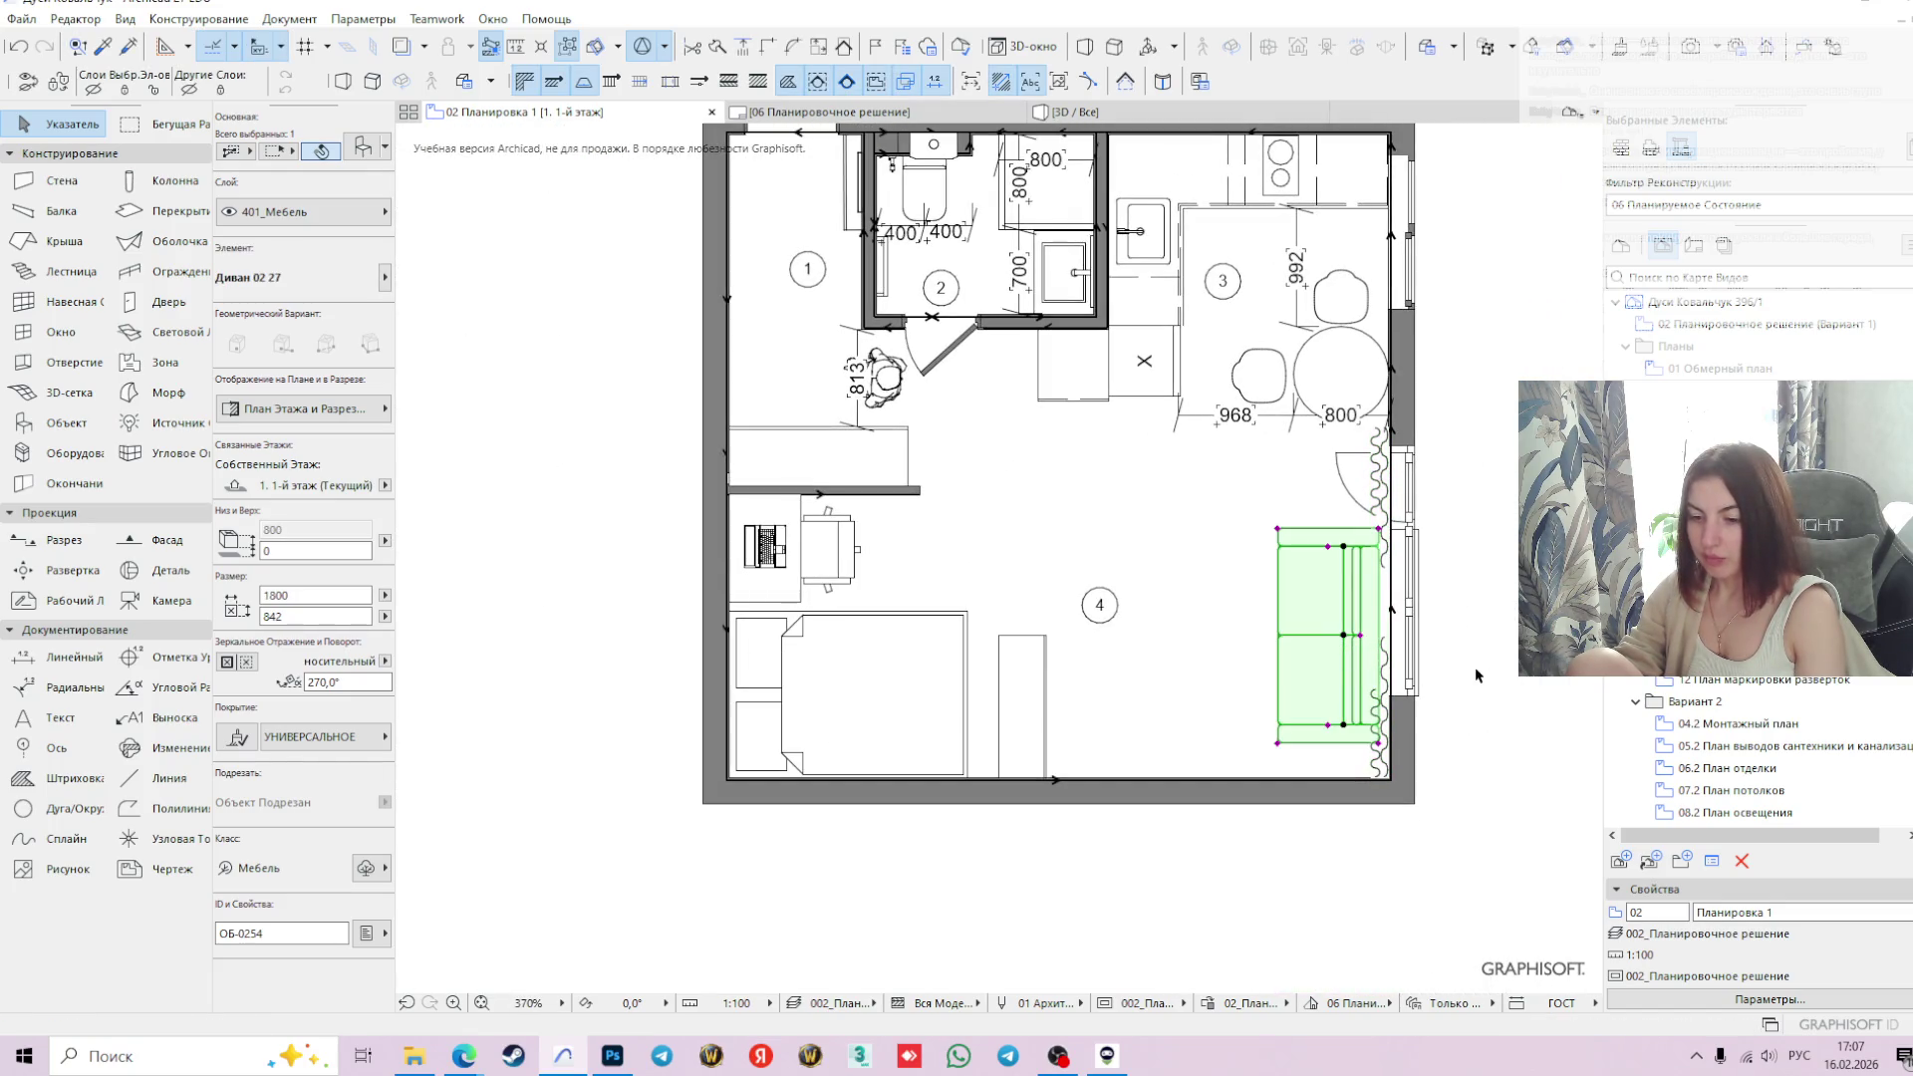
scroll(1387, 692, up, 3)
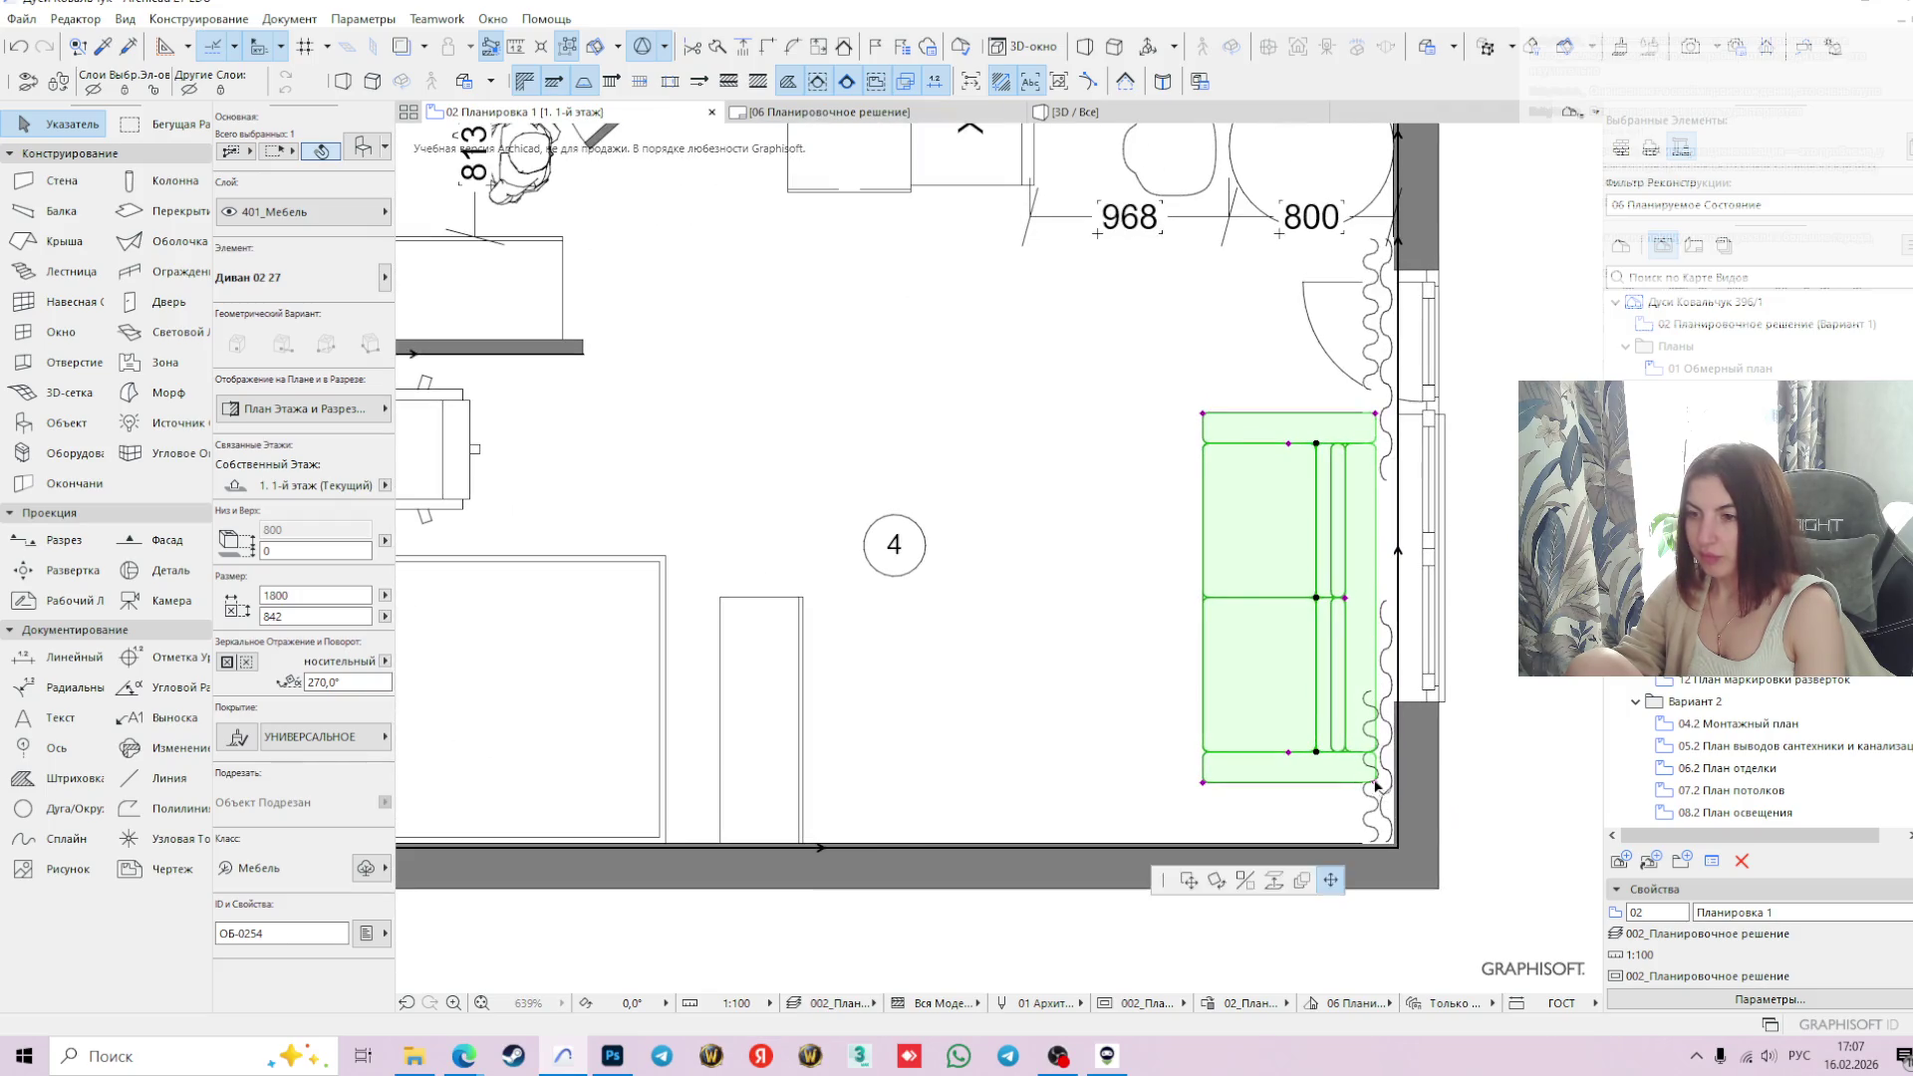
click(1378, 787)
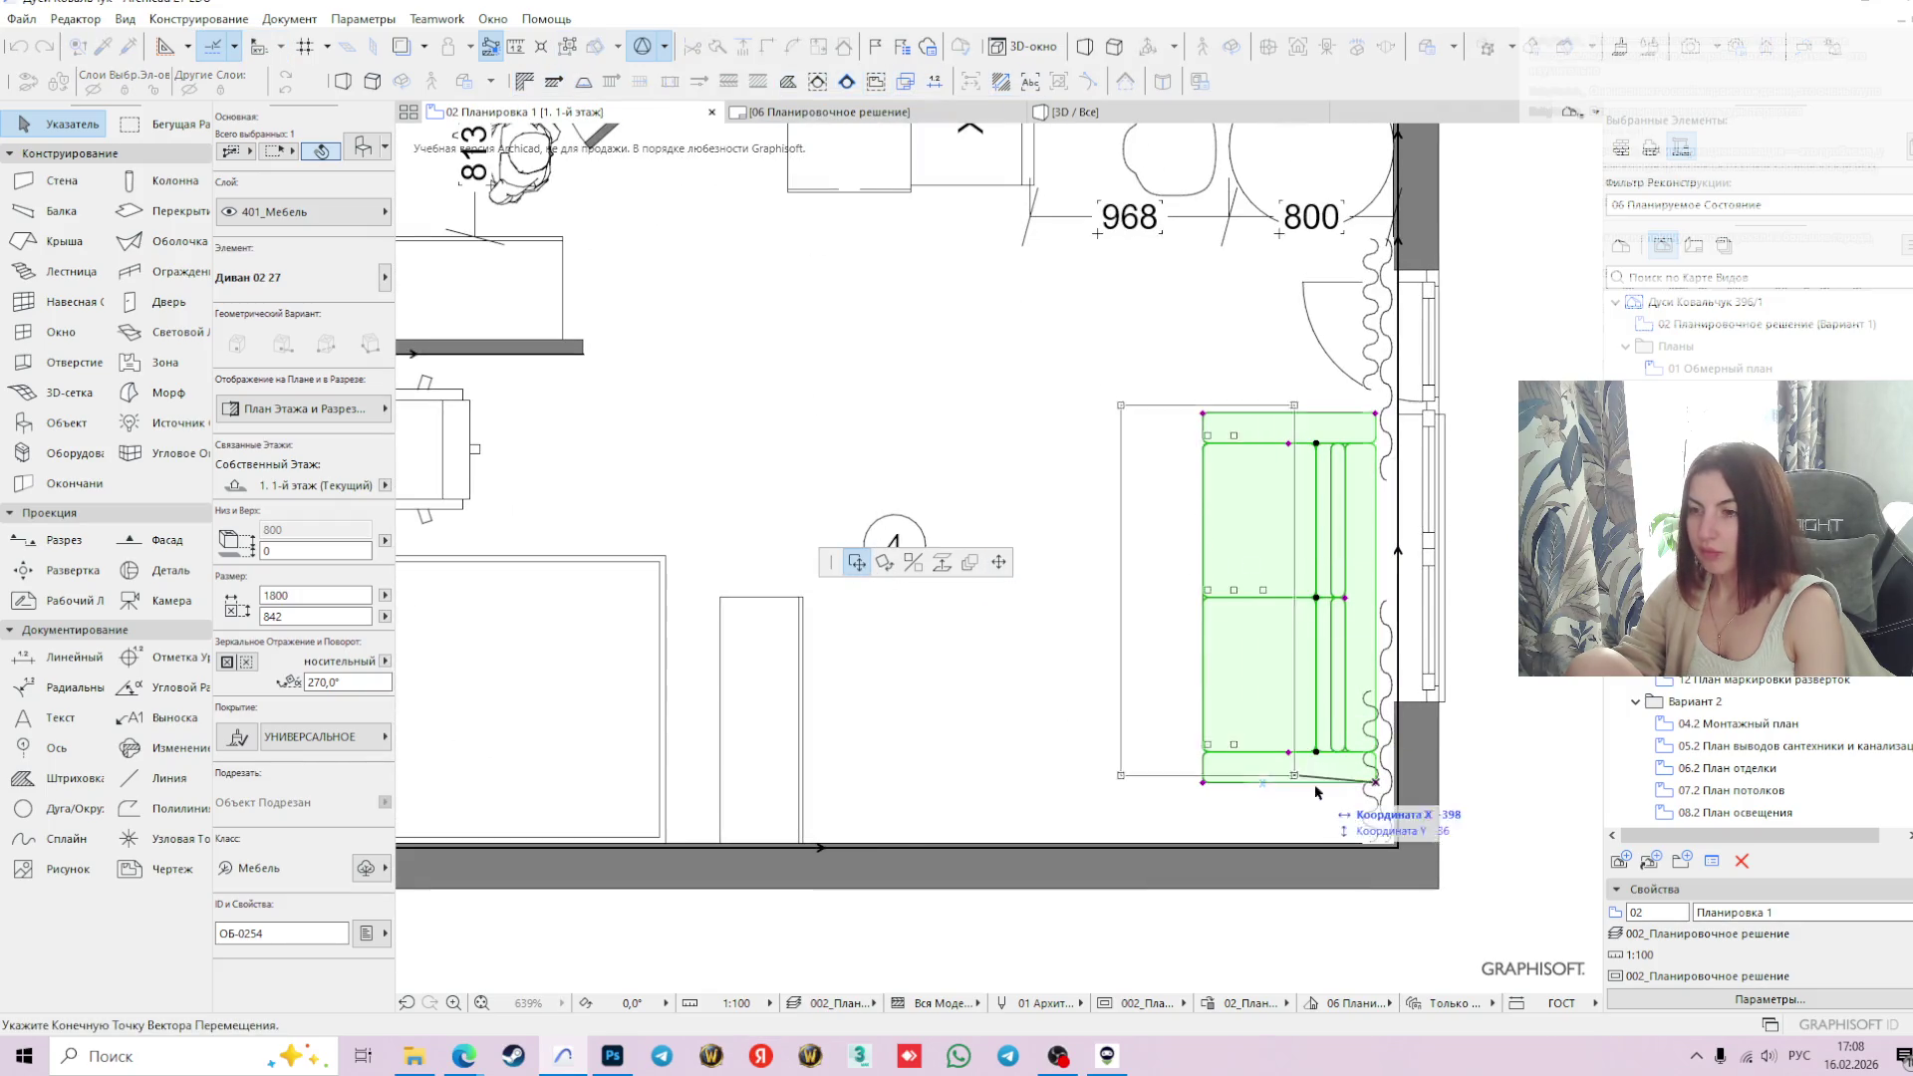
click(1367, 784)
scroll(1471, 713, down, 3)
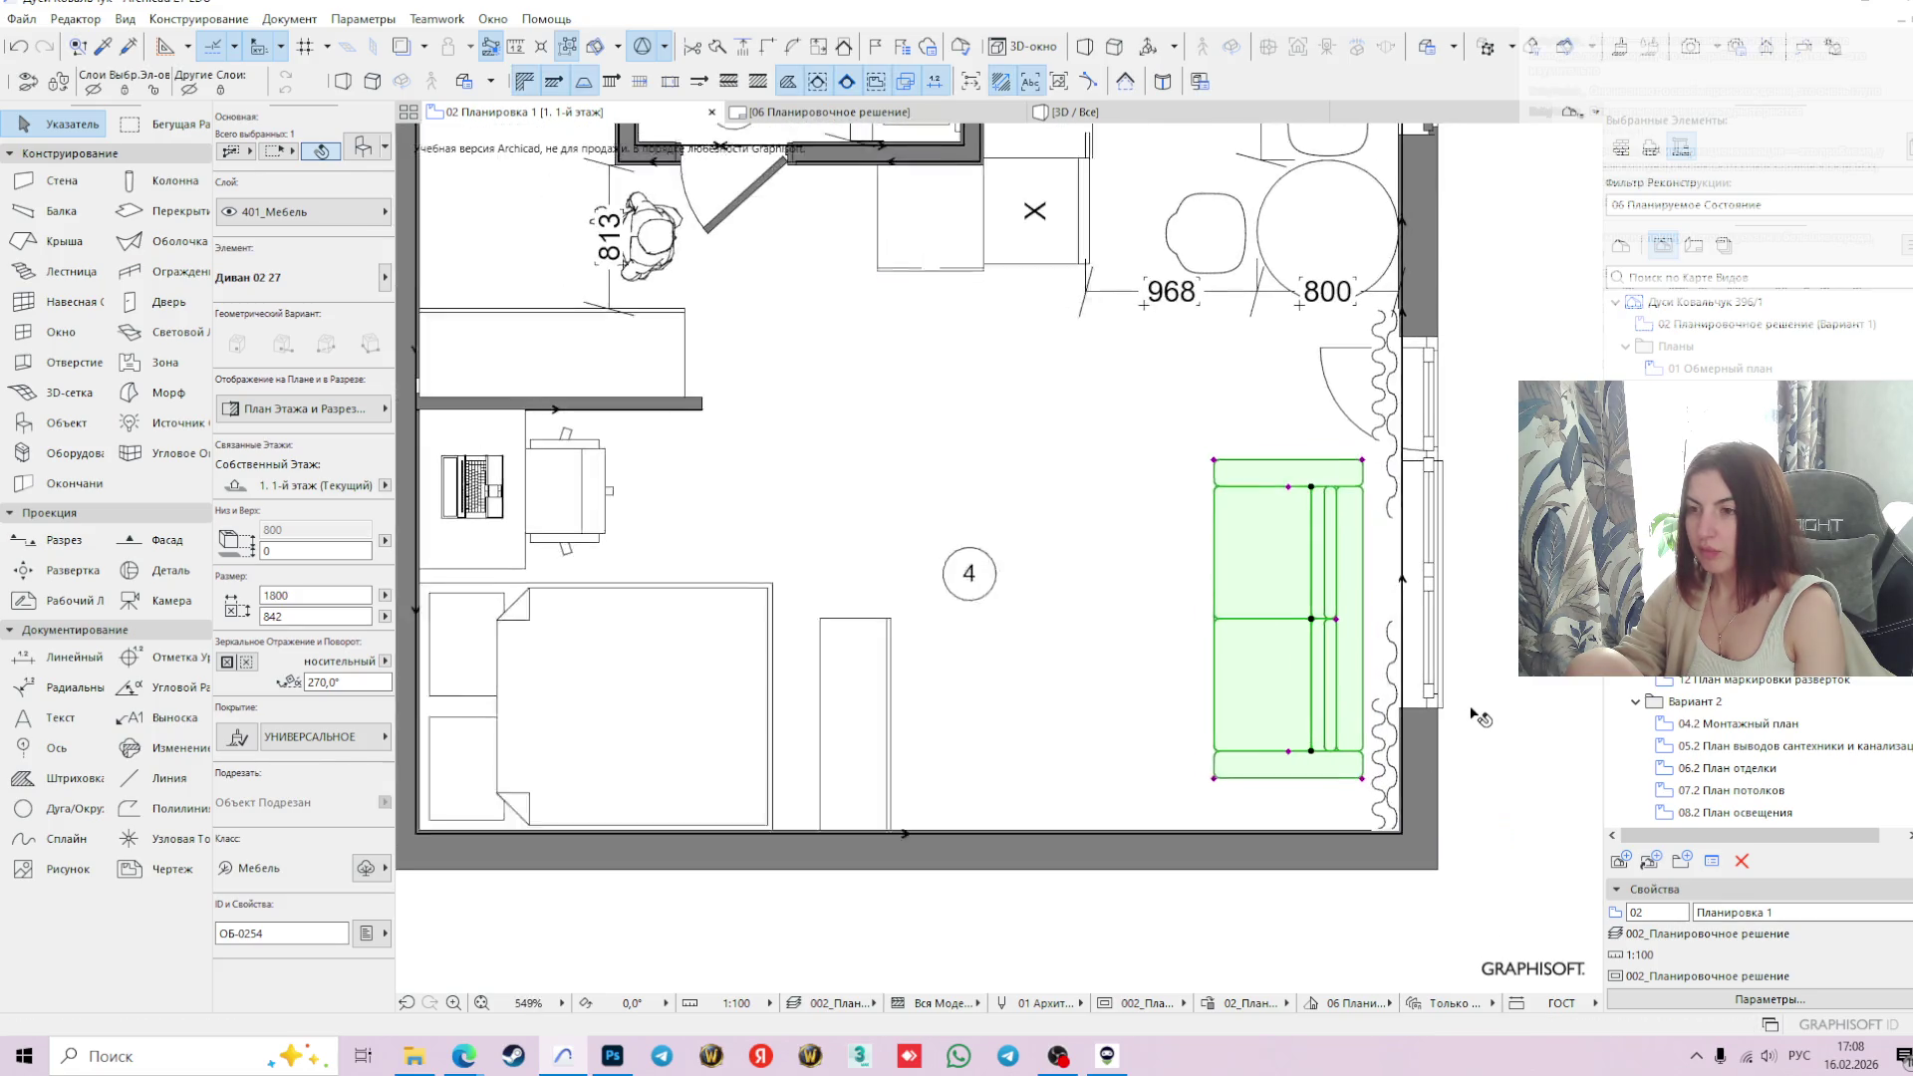
middle_drag(1486, 648, 1257, 678)
click(1319, 614)
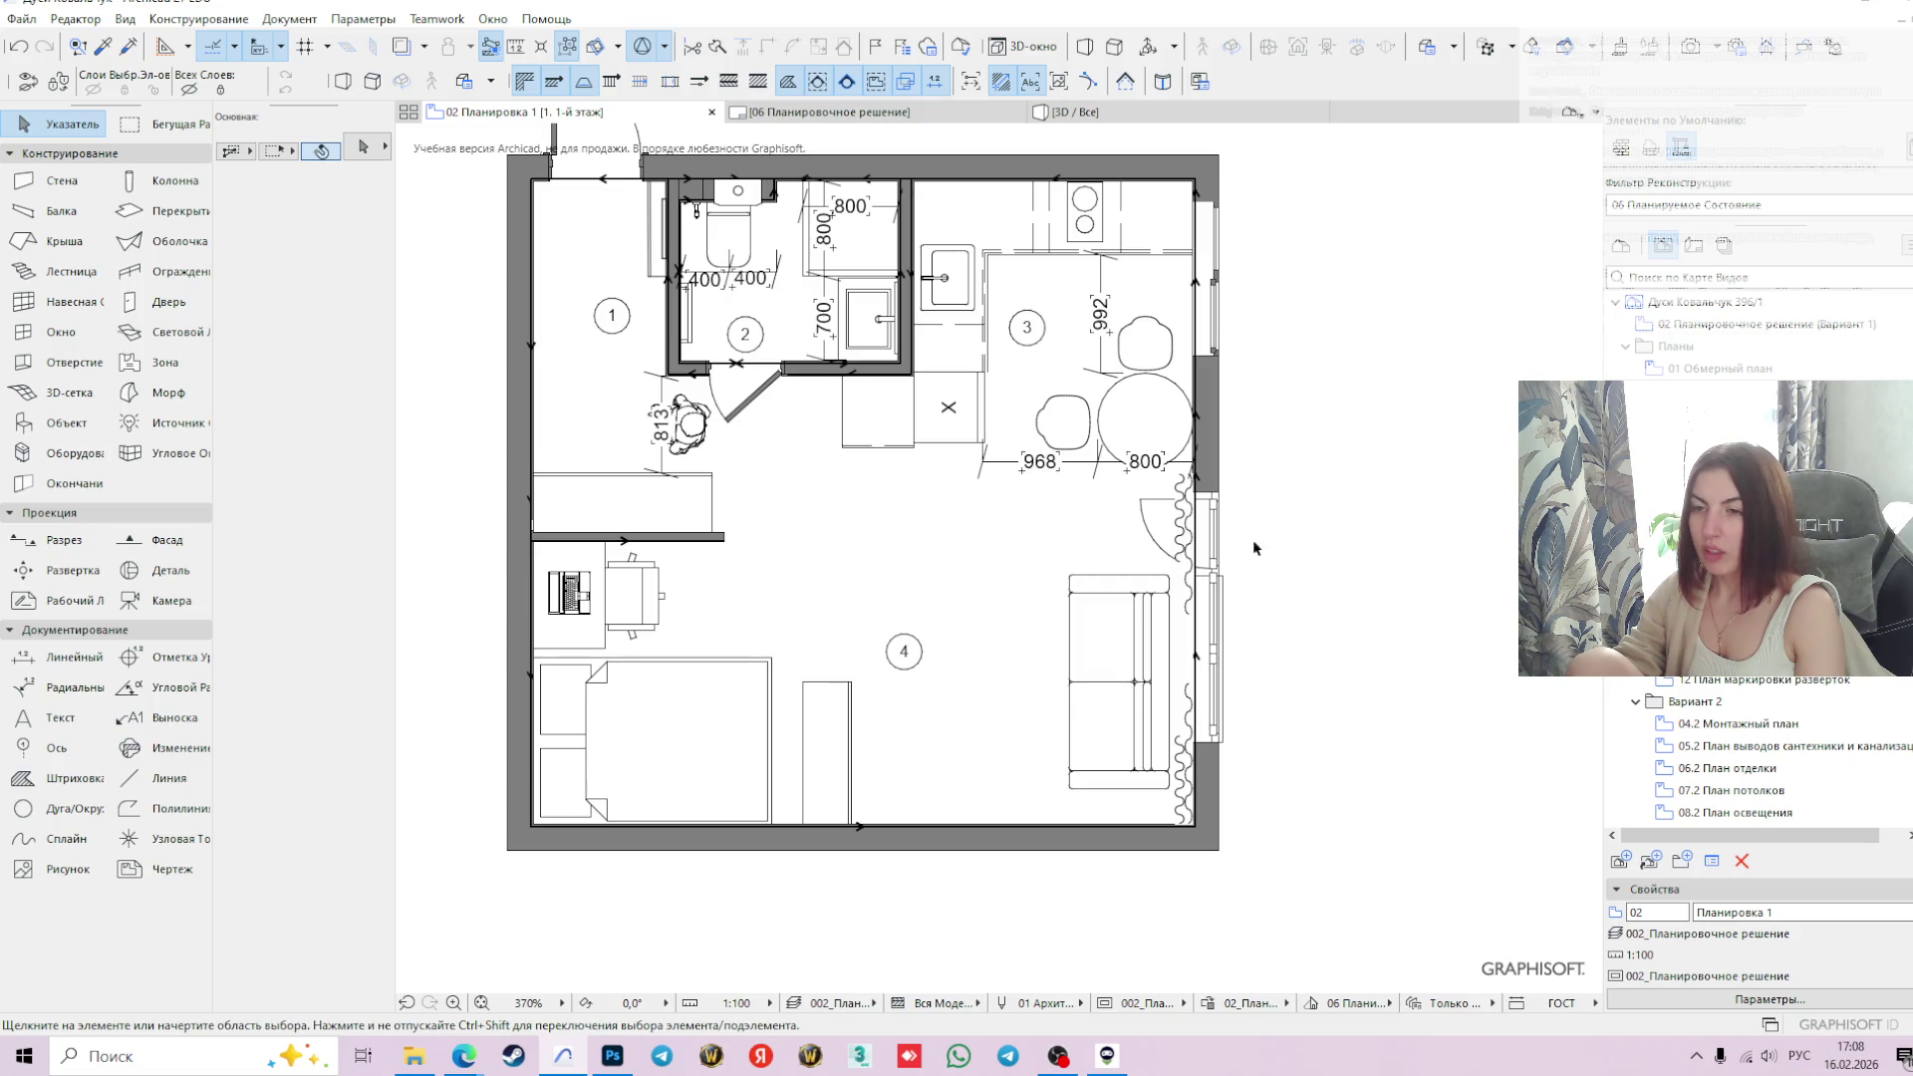
- Shift the sofa slightly down along the right wall and select the sideboard by the bed
middle_drag(1209, 547, 1399, 697)
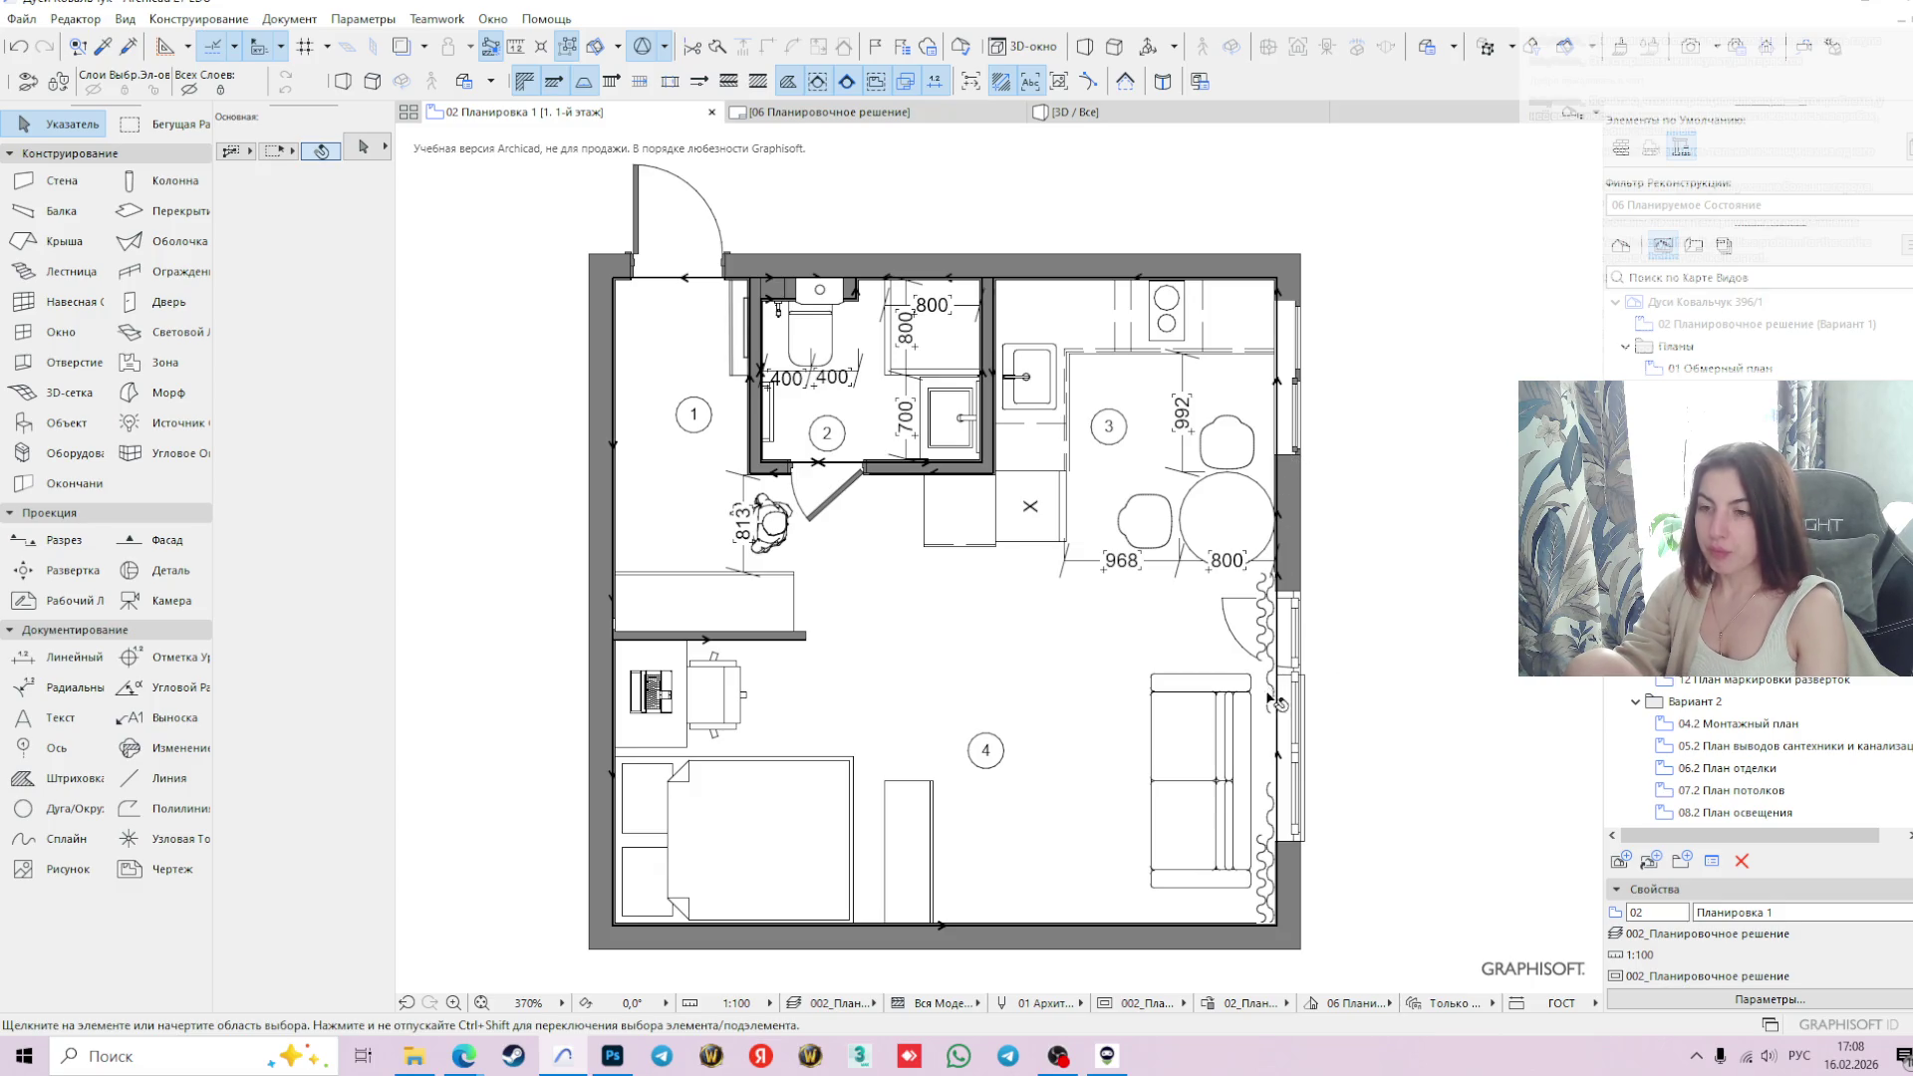
click(1203, 760)
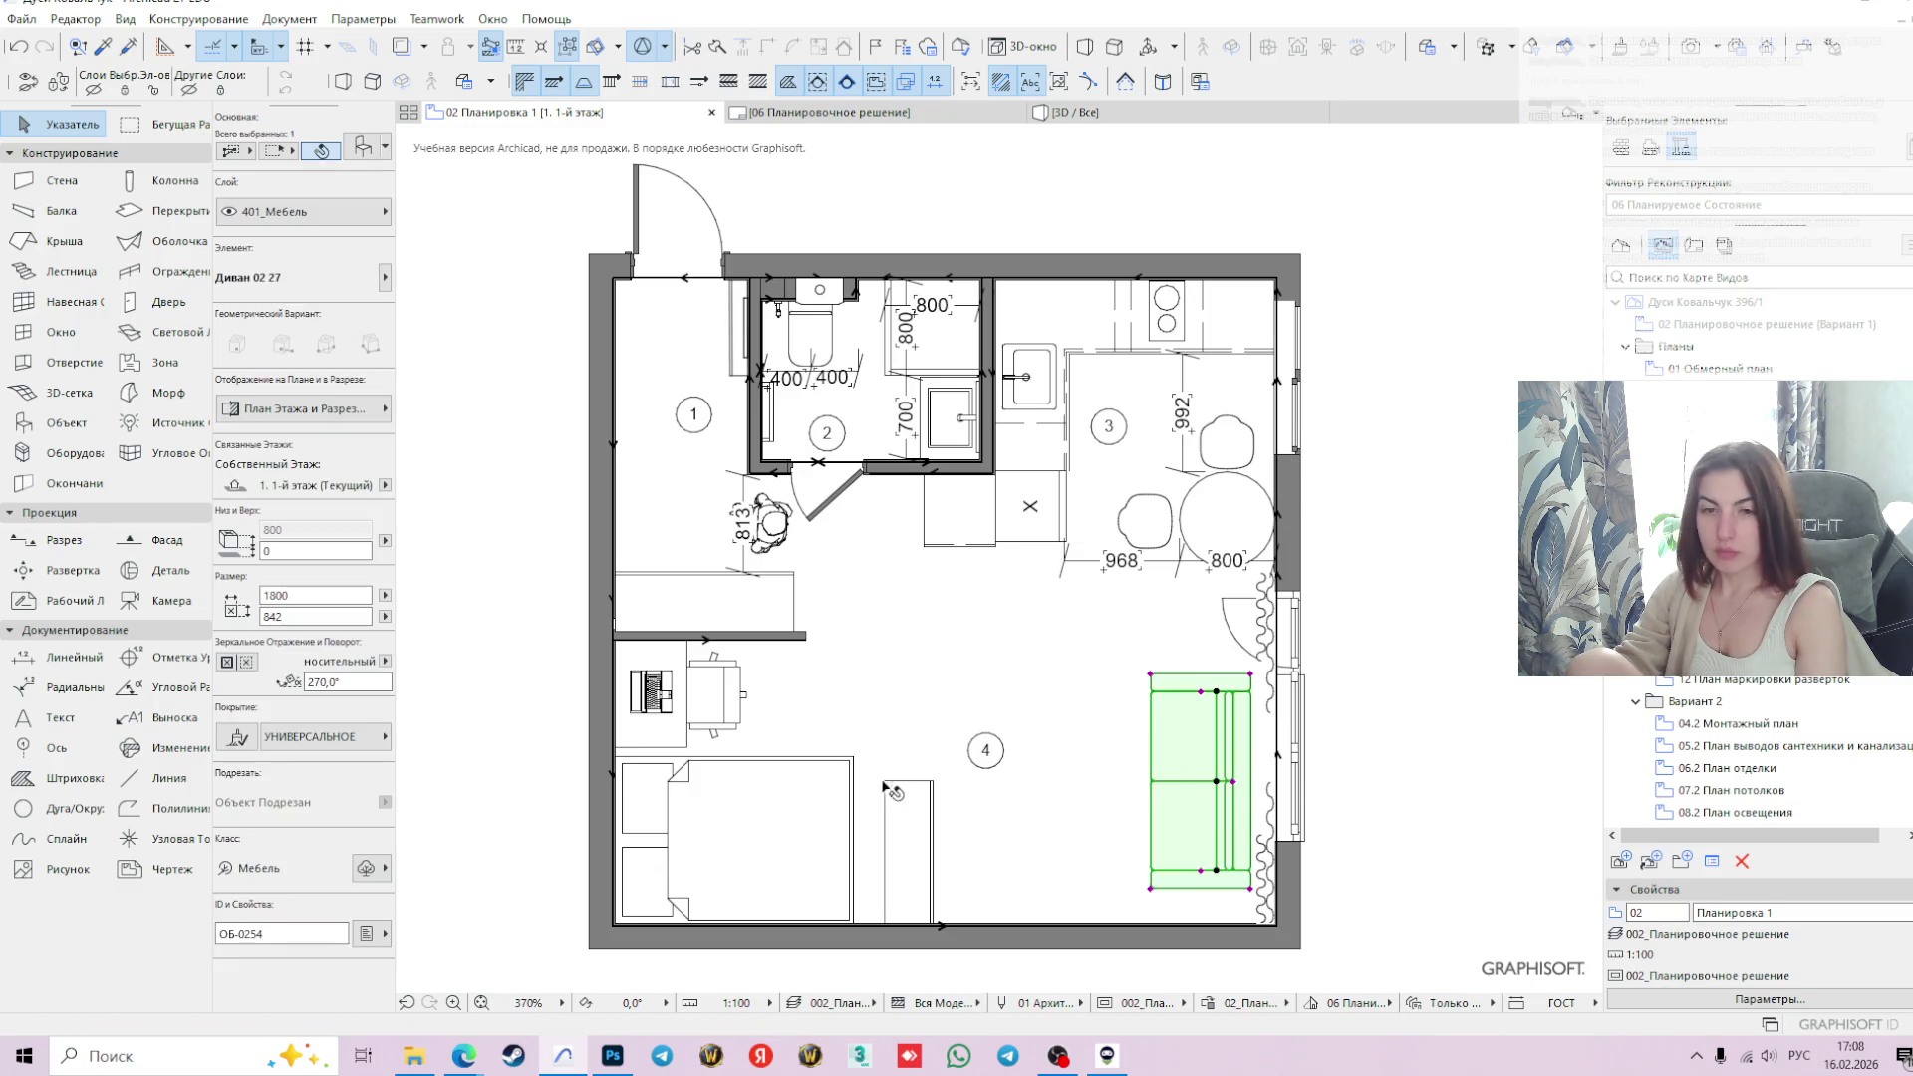
scroll(1257, 891, up, 2)
click(1250, 913)
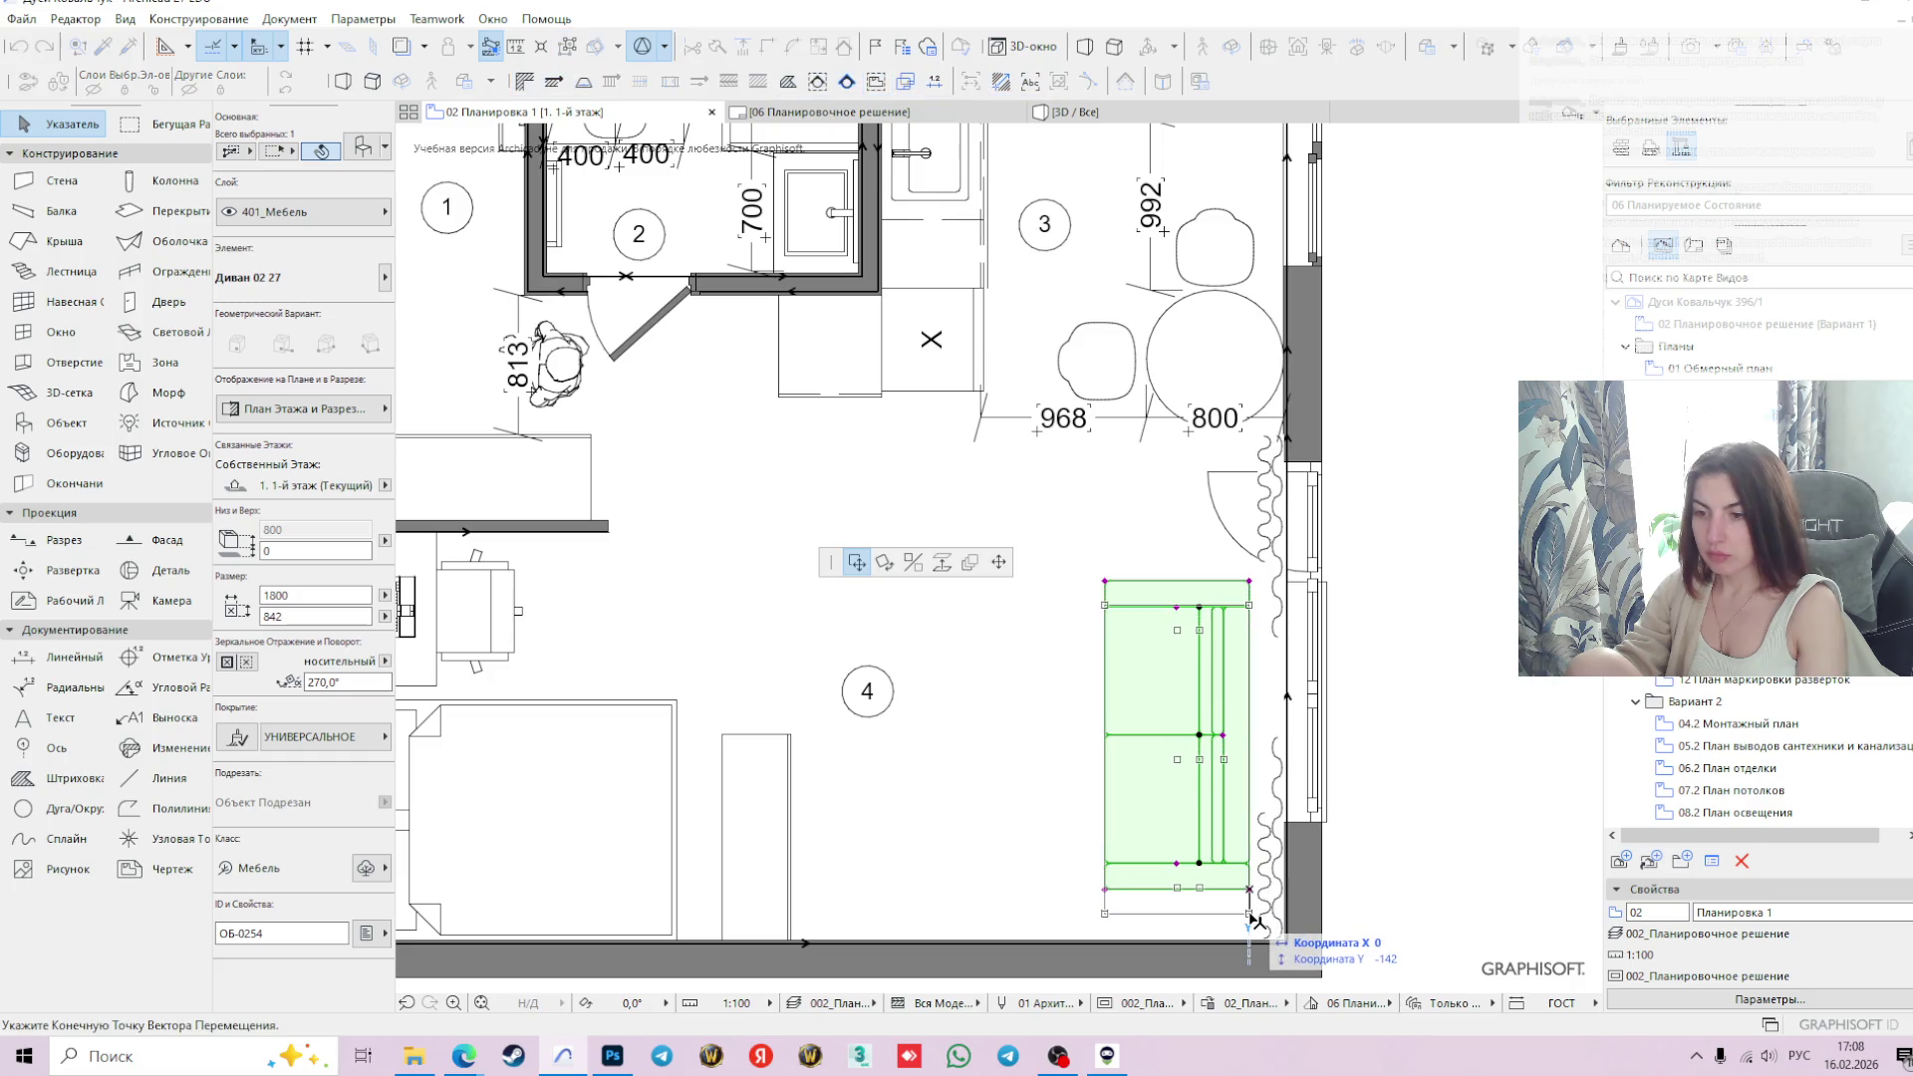
click(1250, 934)
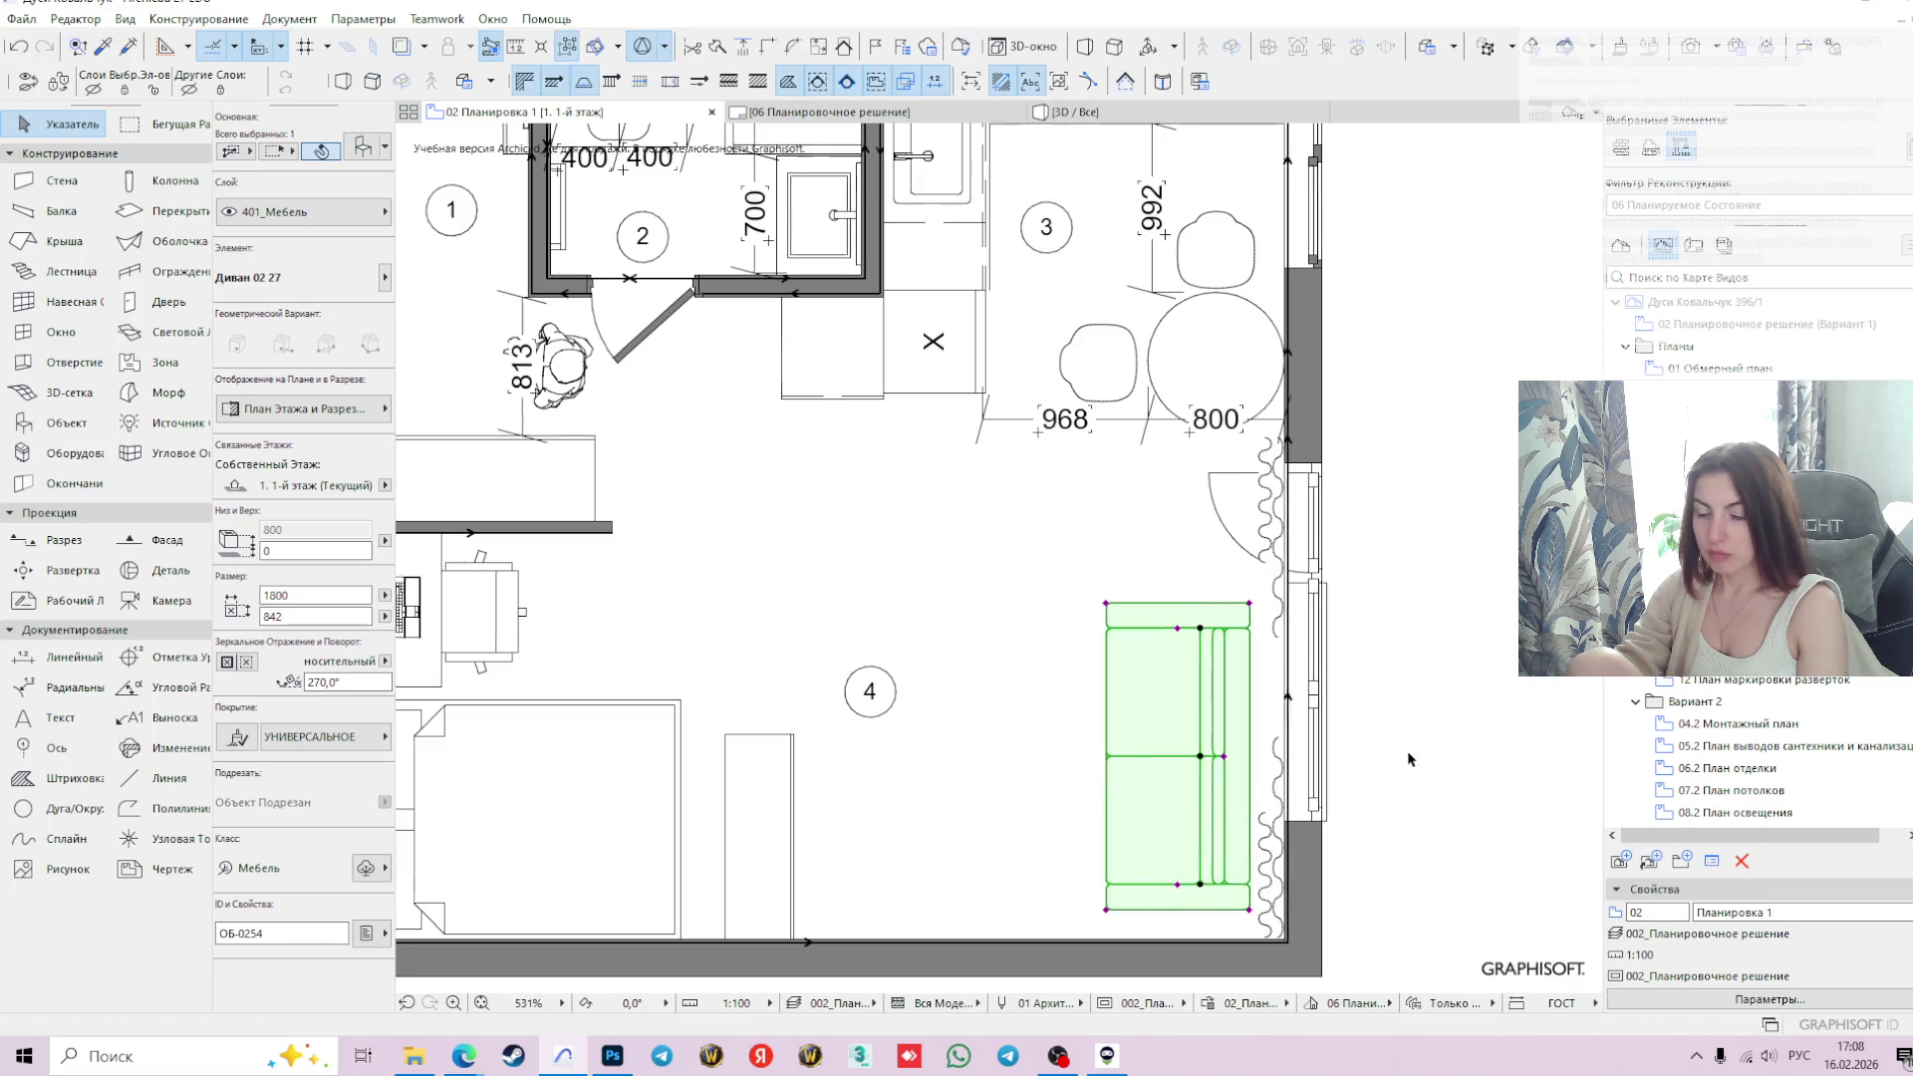
scroll(1408, 760, down, 2)
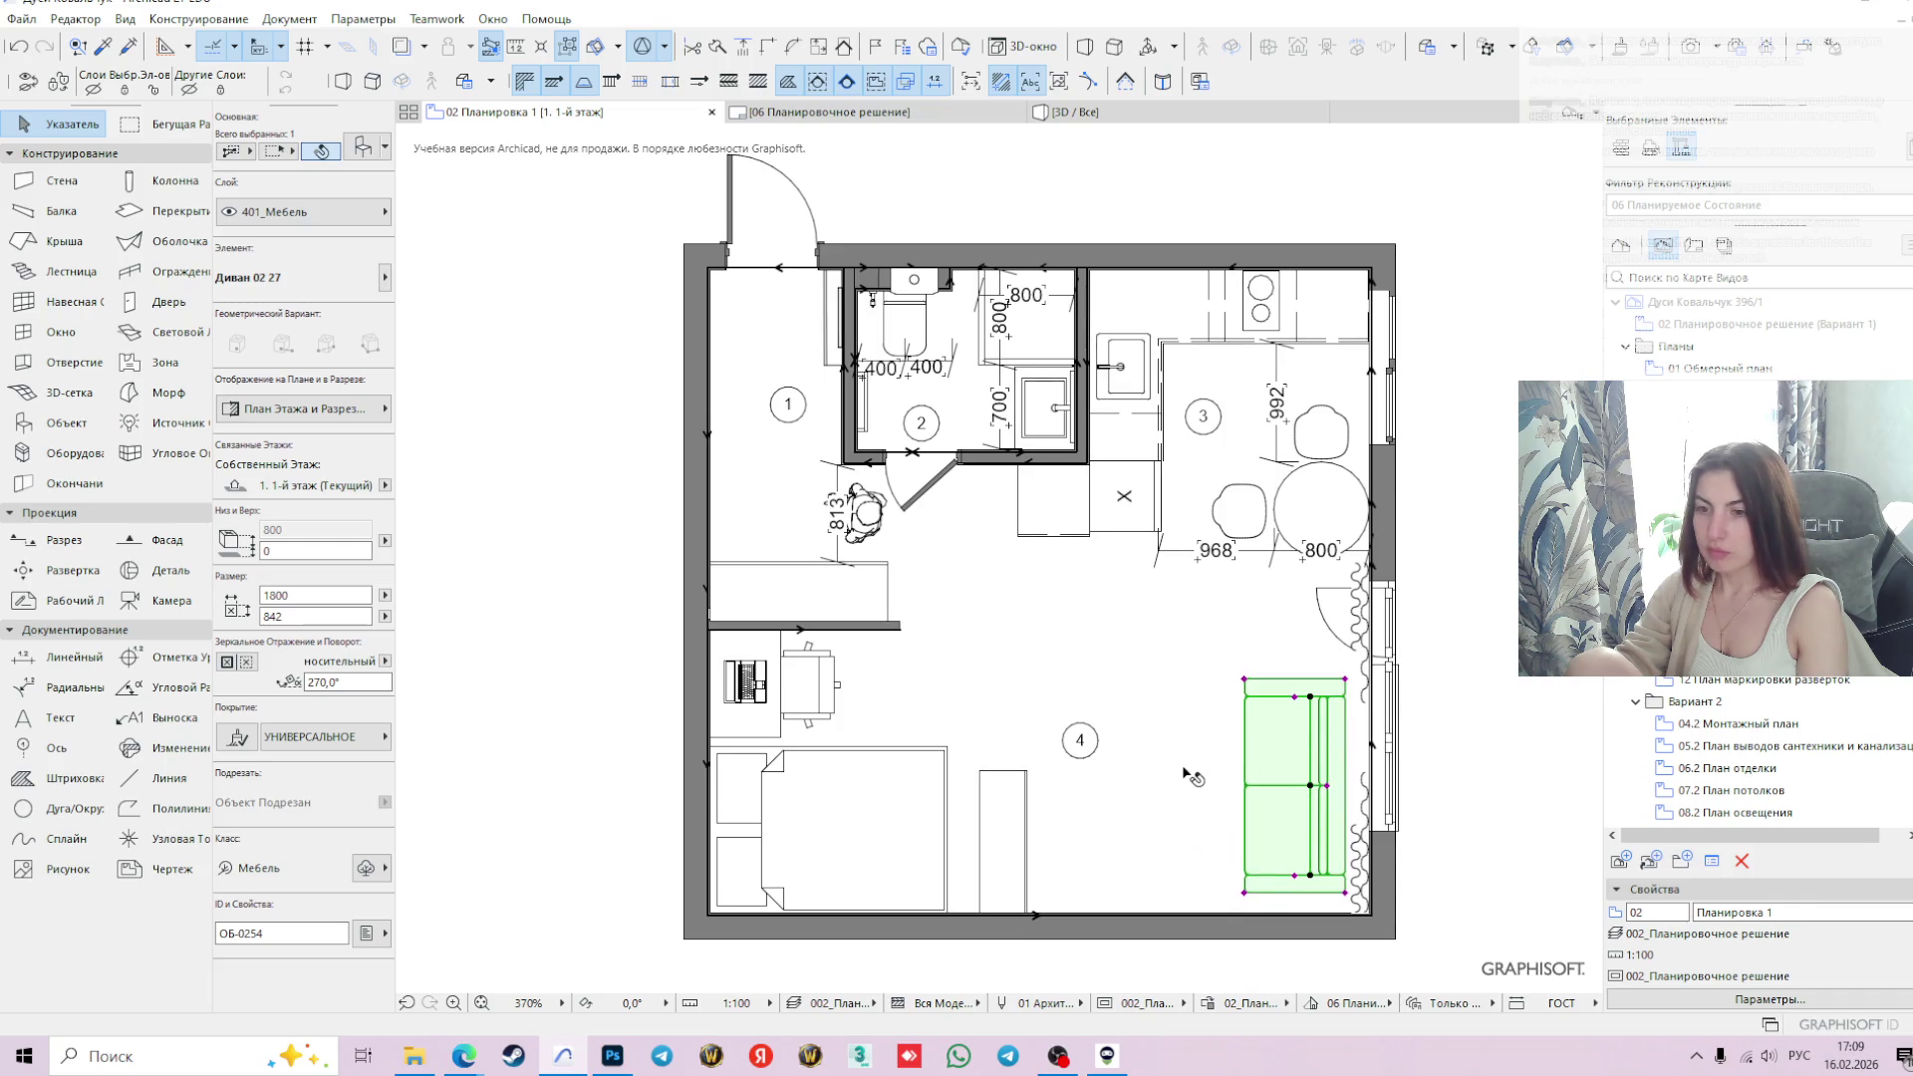
key(Escape)
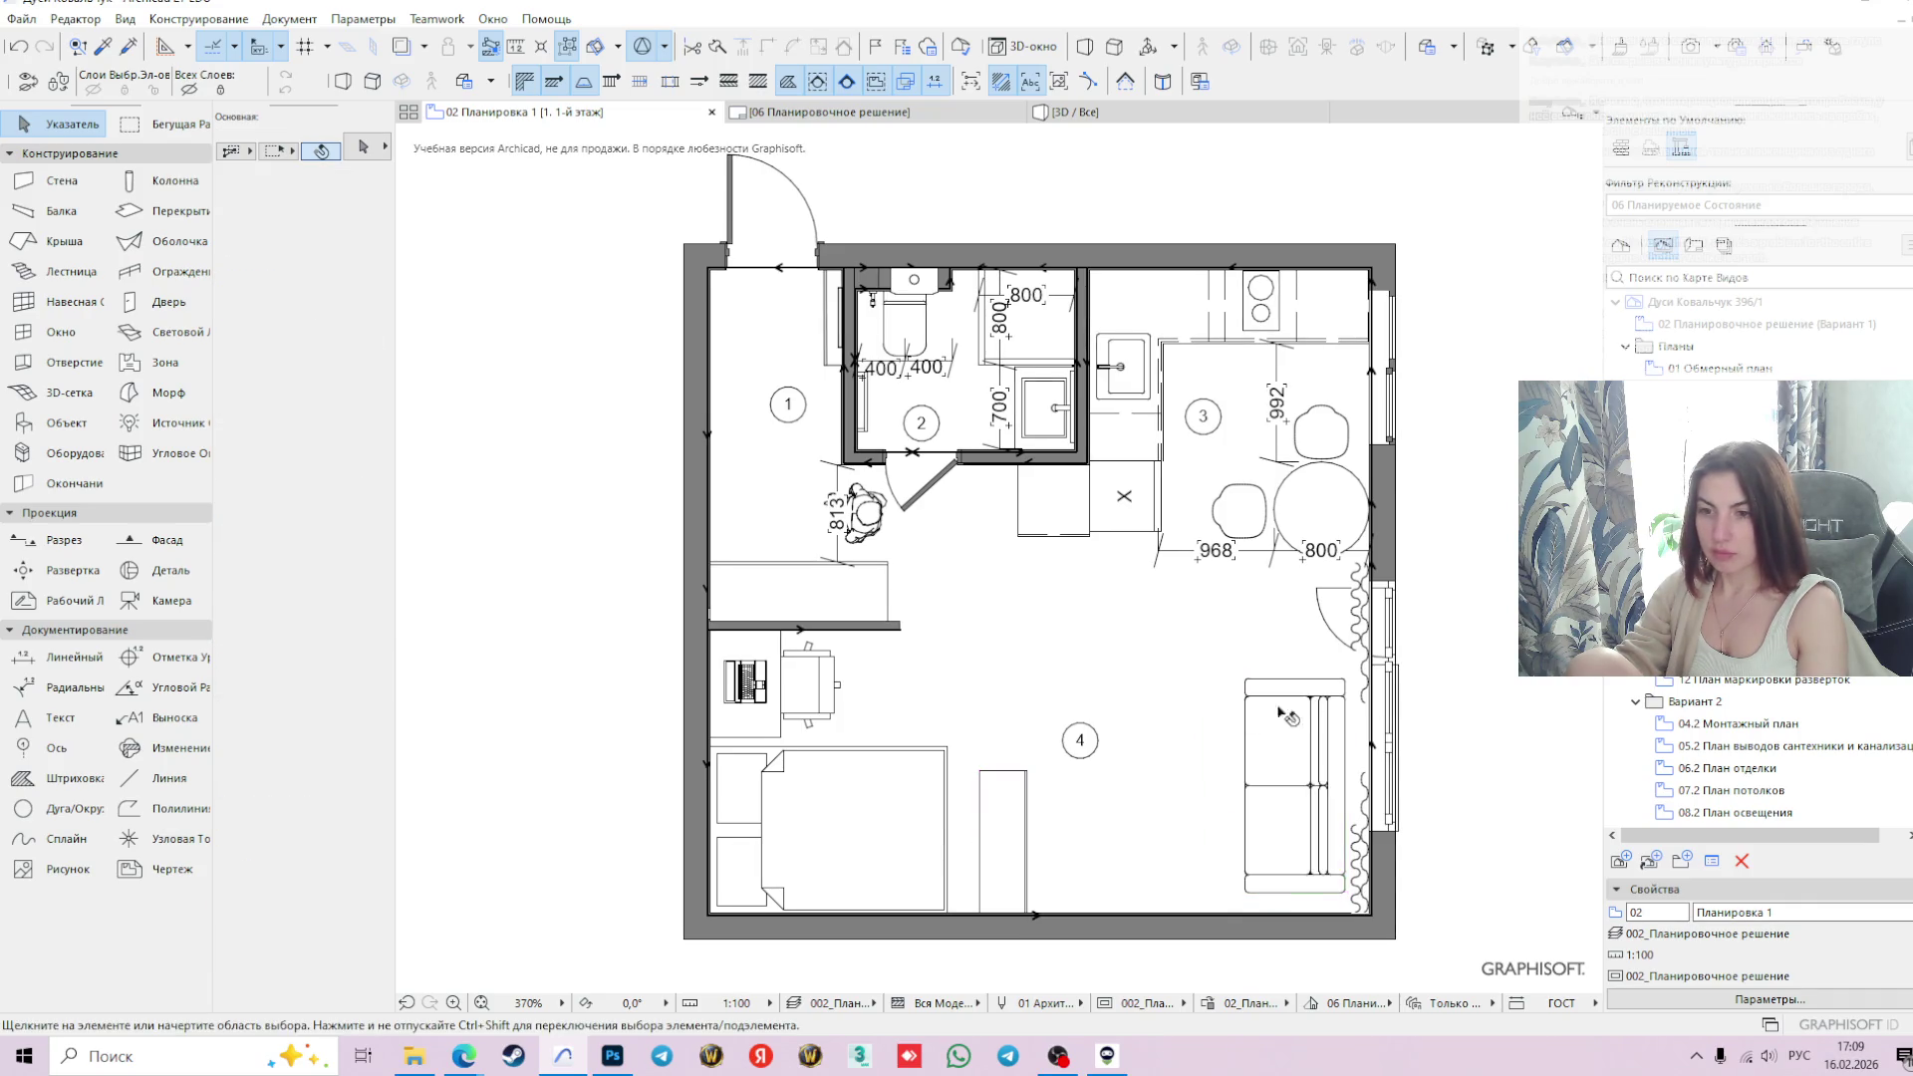
click(1009, 842)
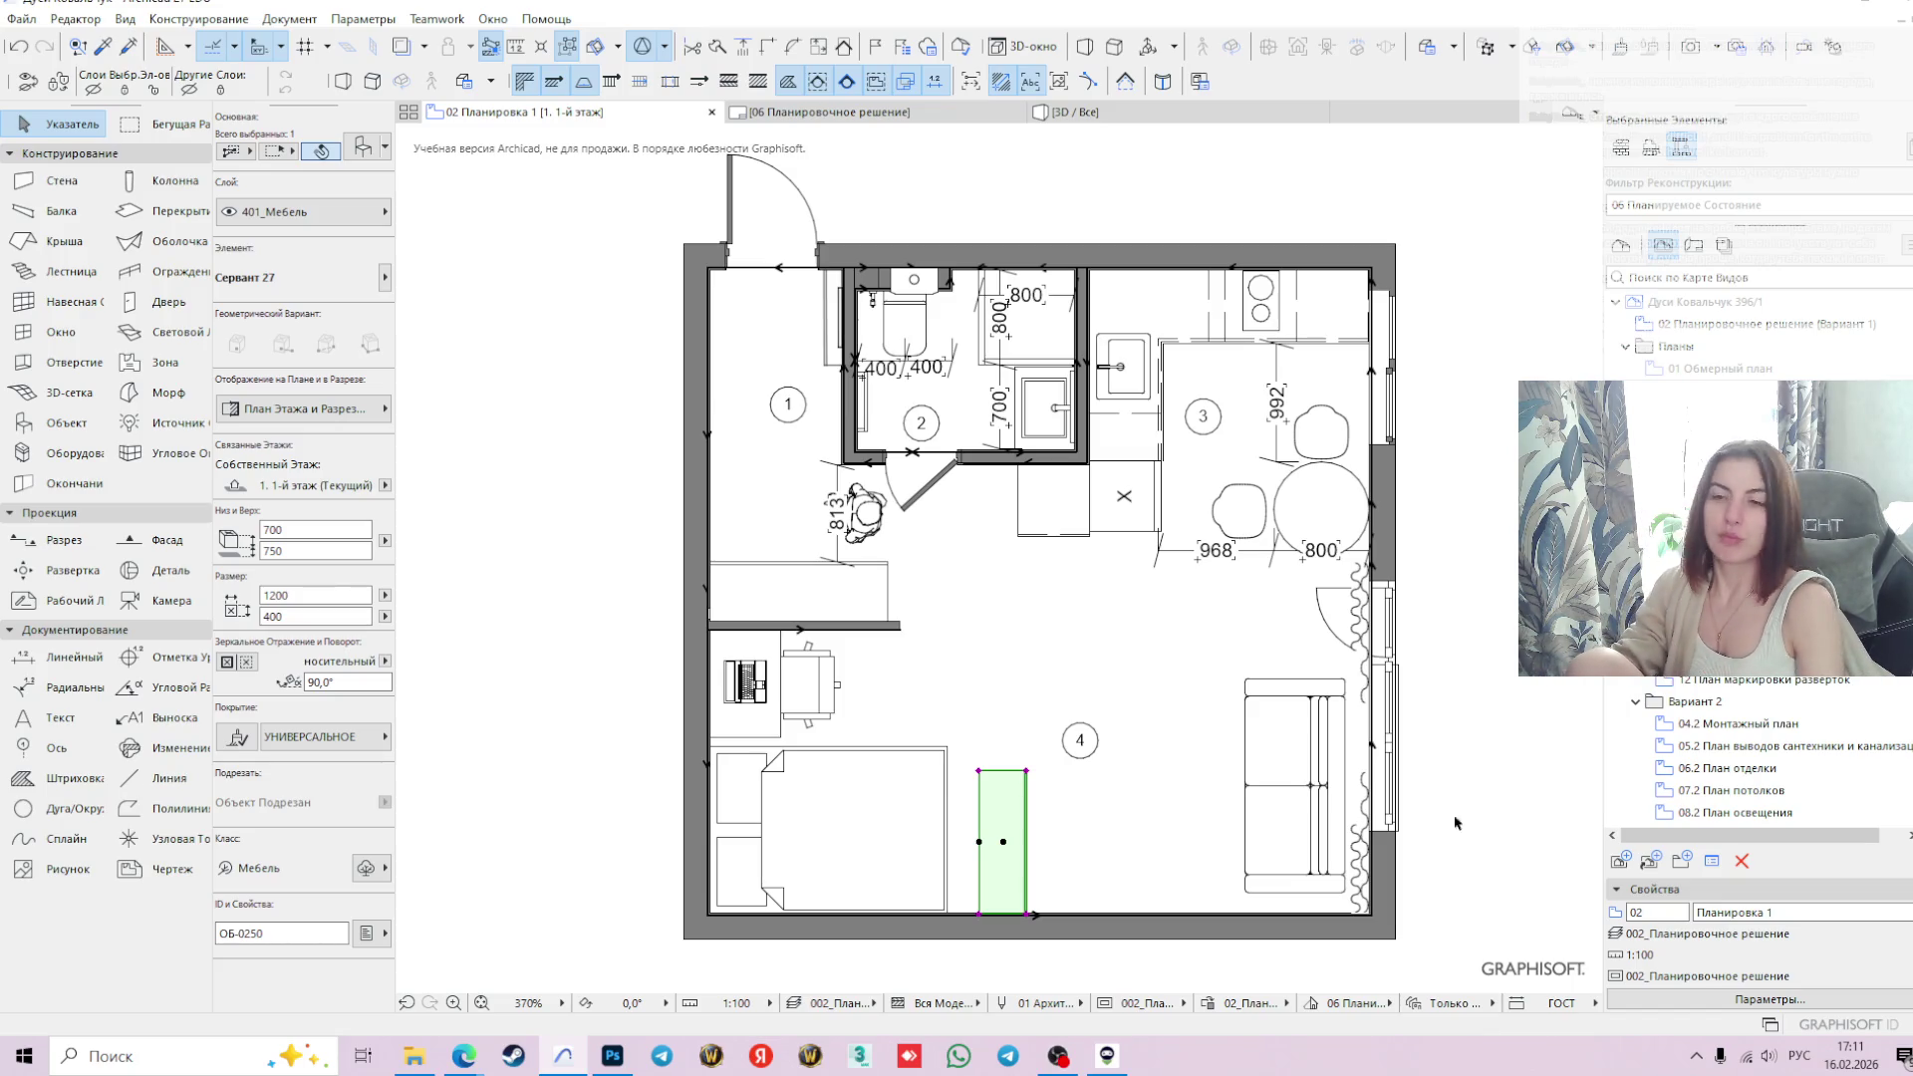
click(859, 779)
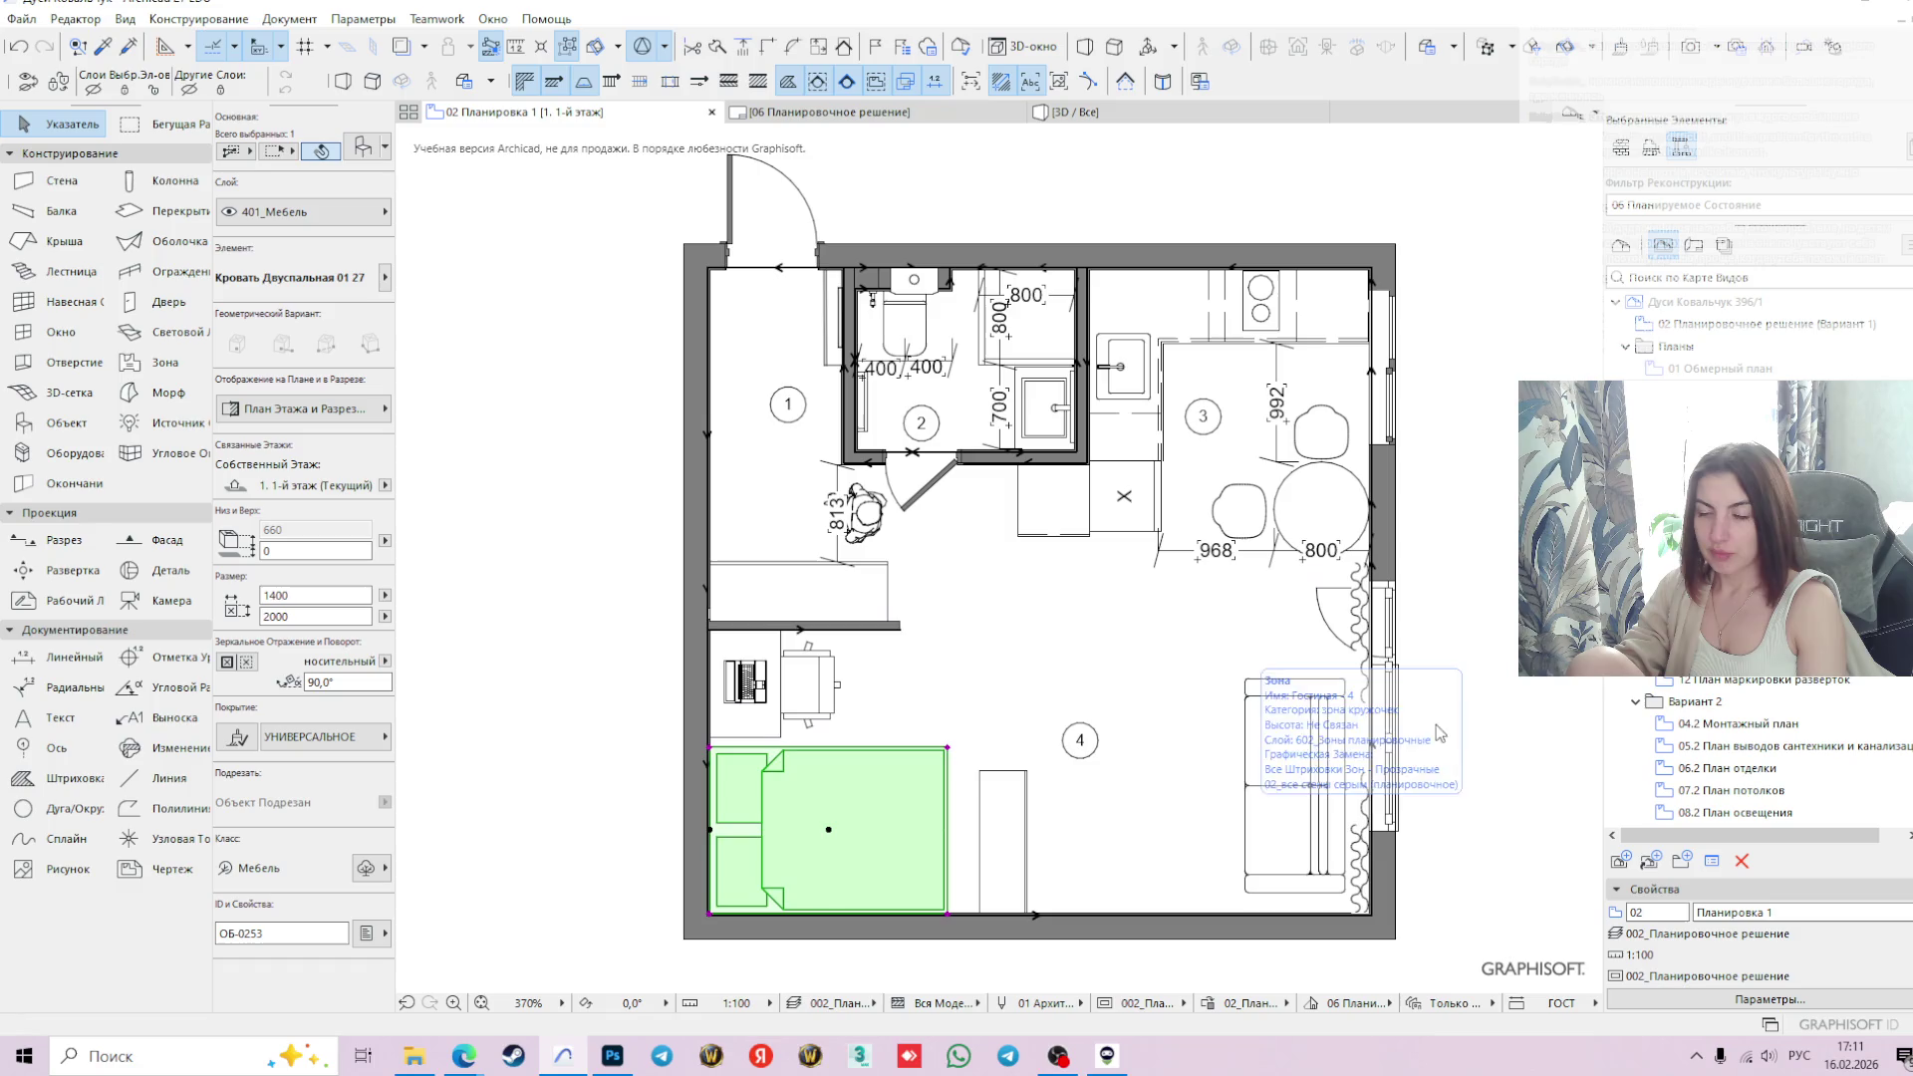
key(Escape)
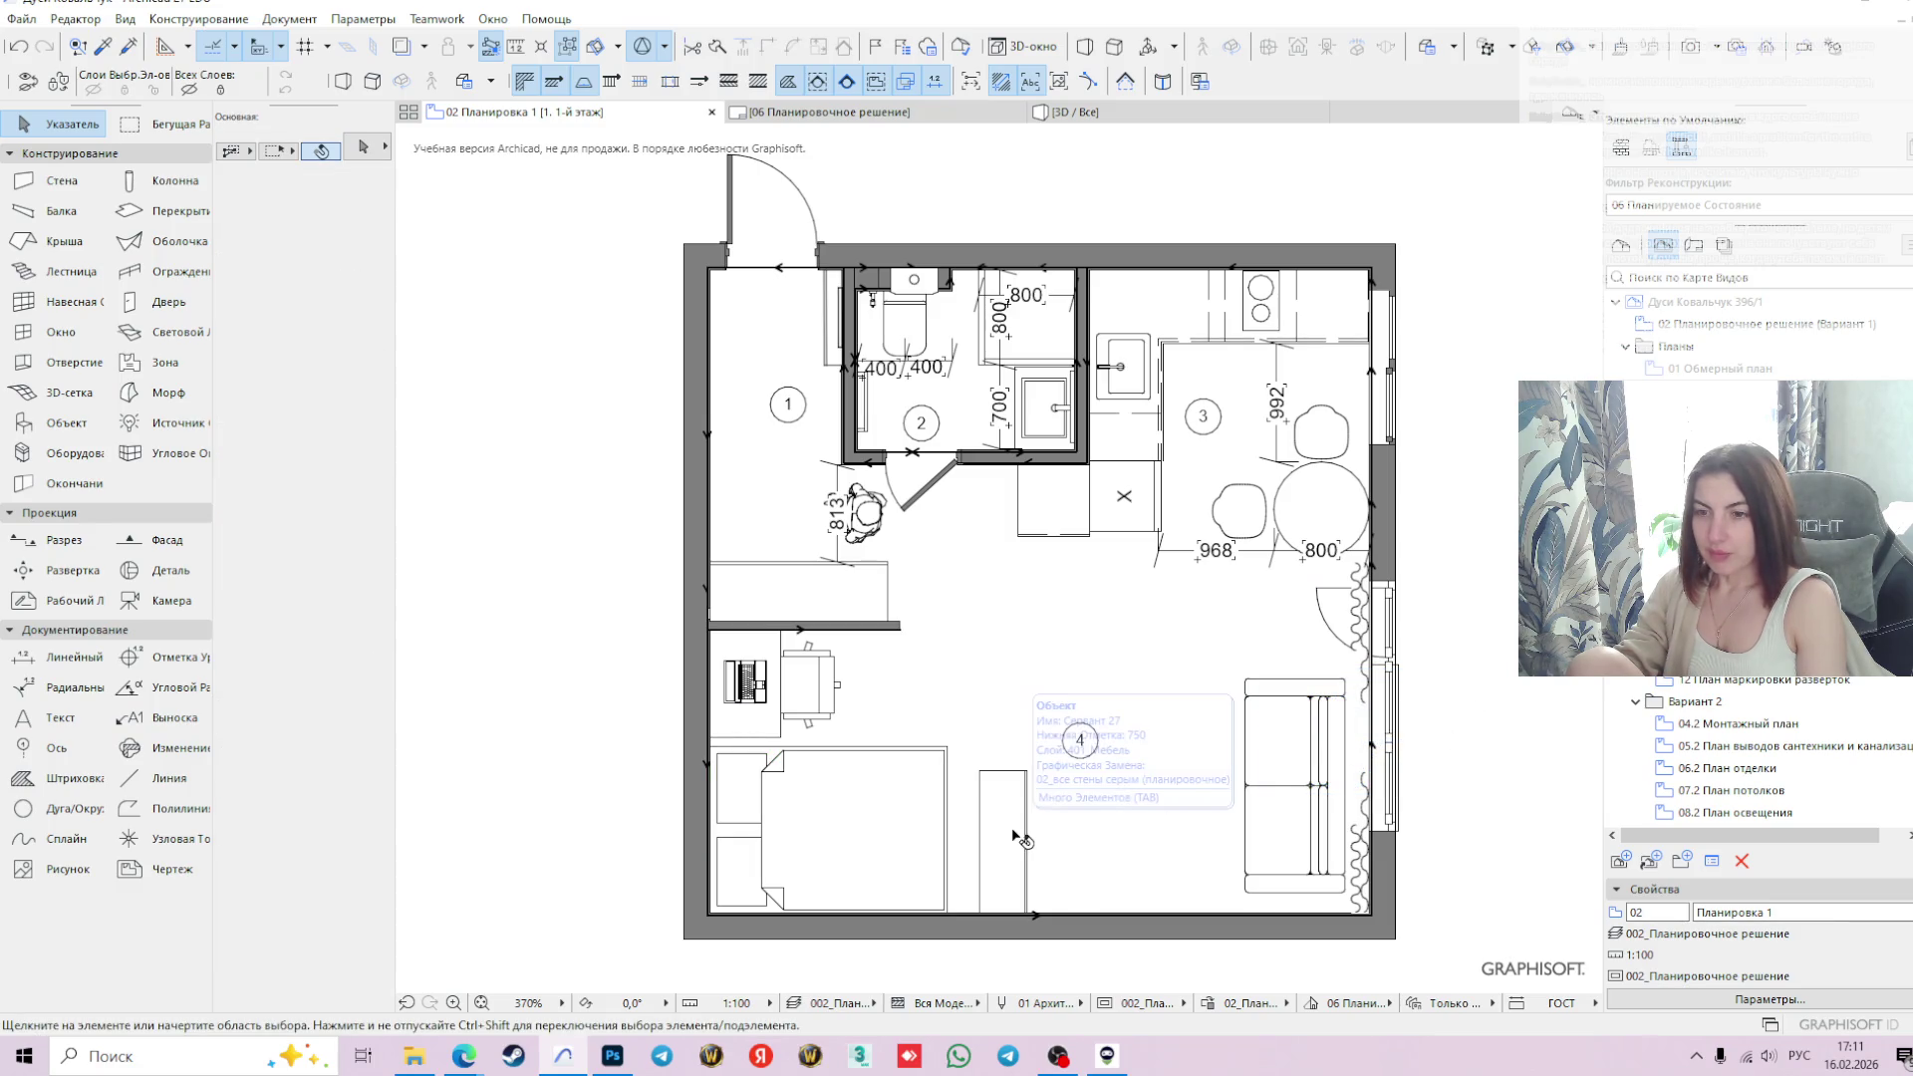
click(1001, 821)
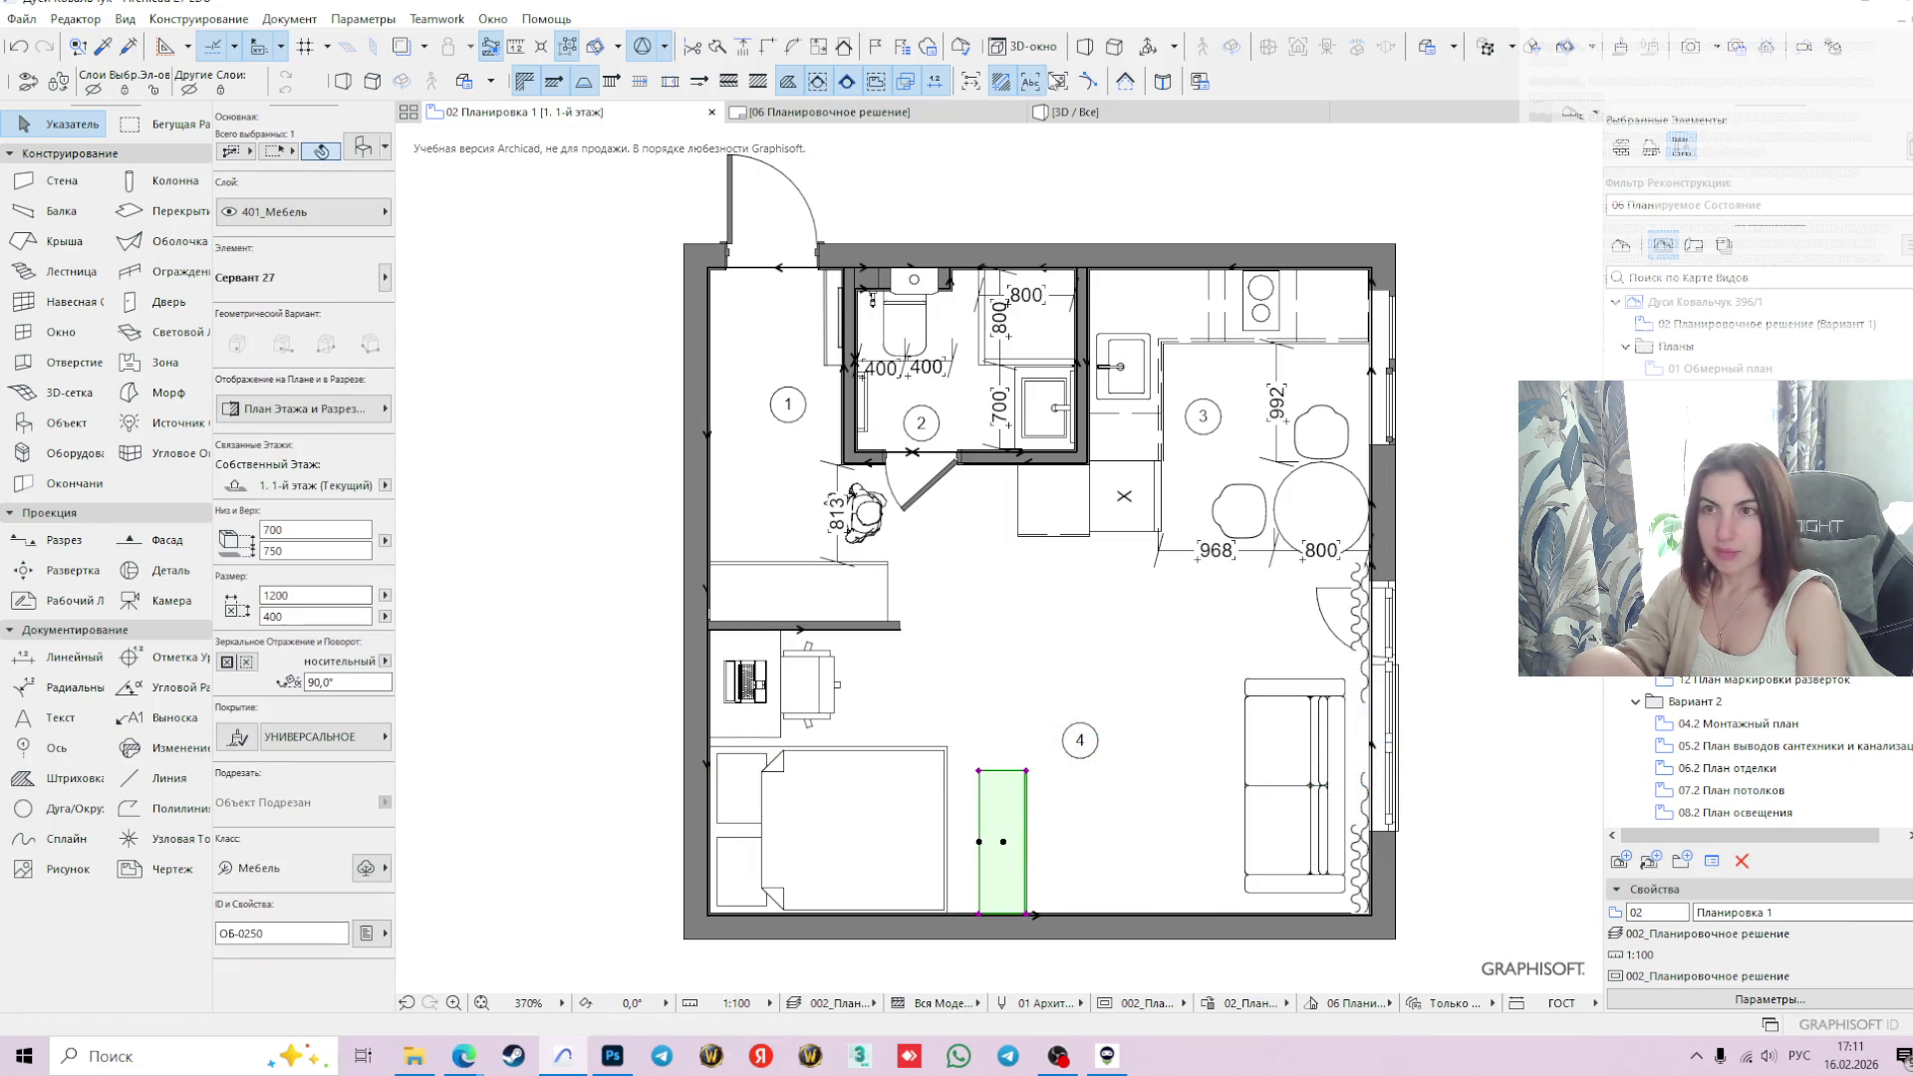
click(1125, 113)
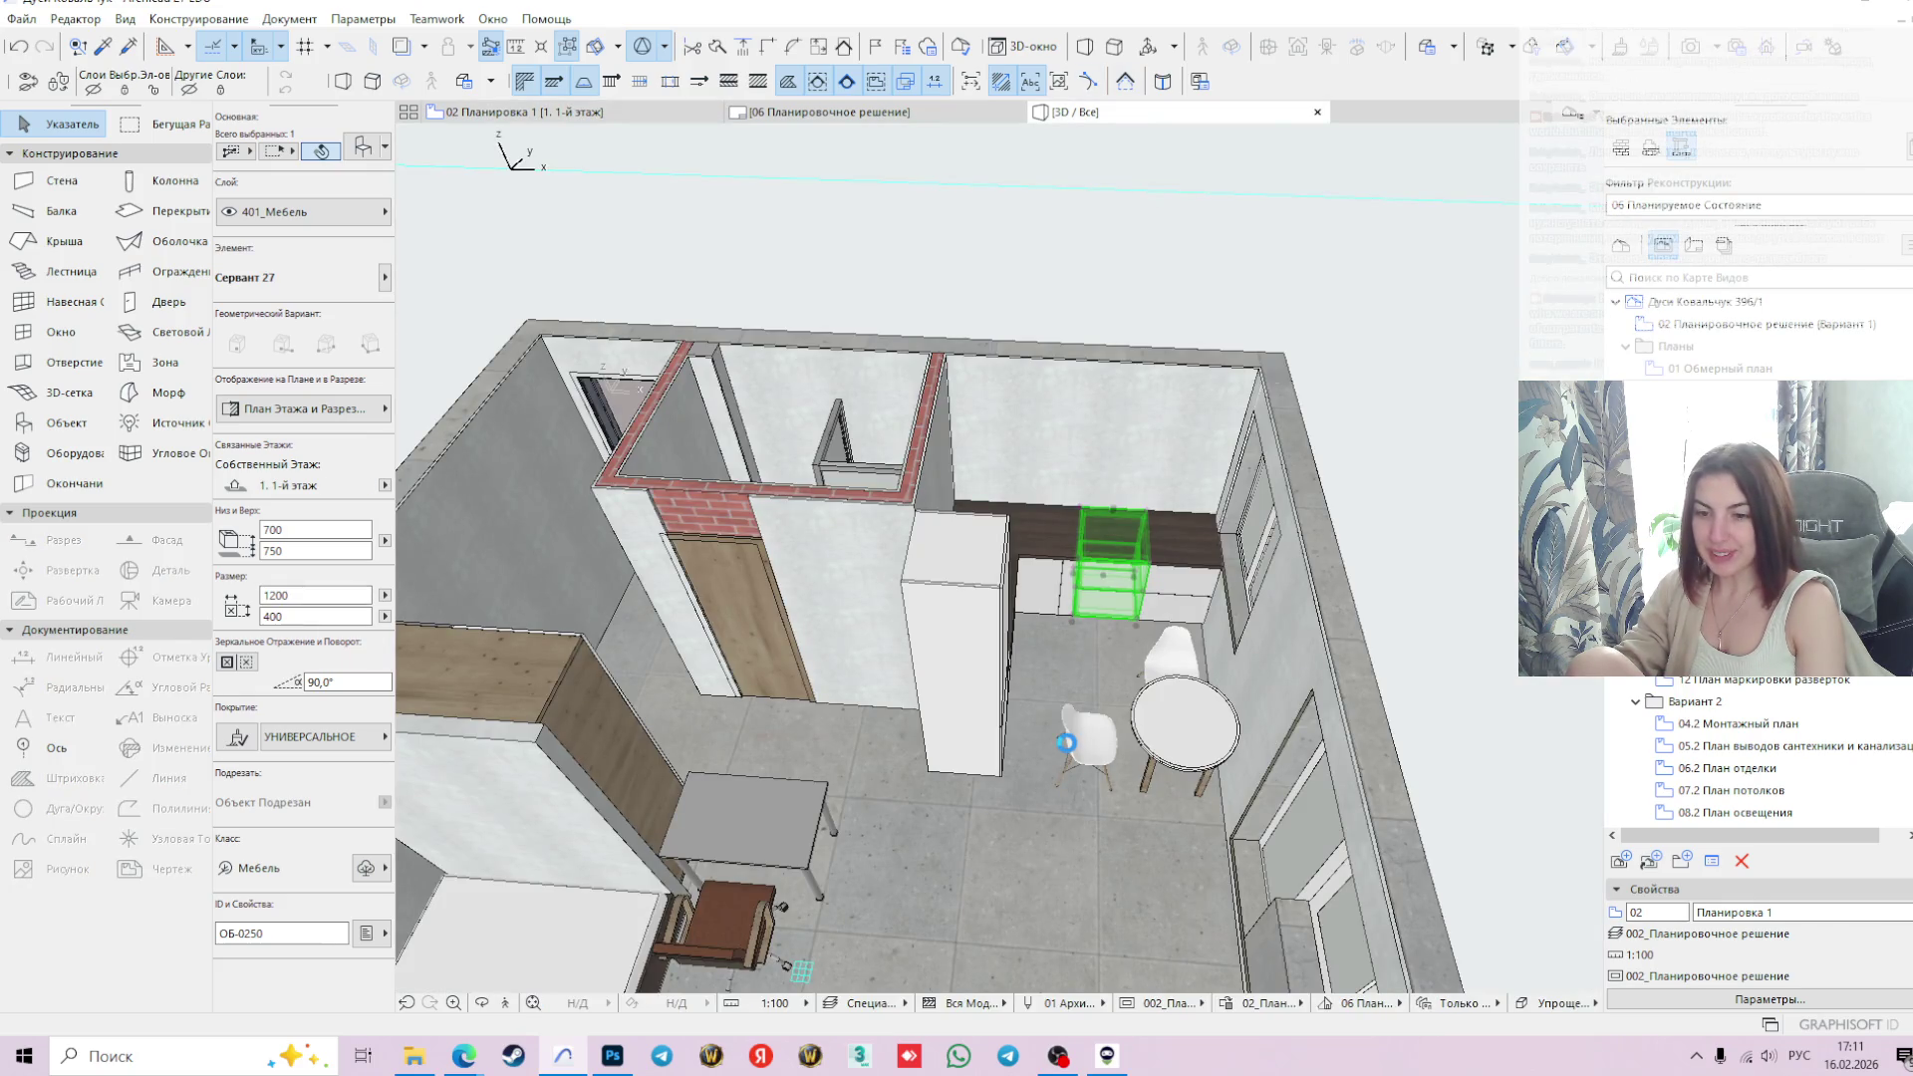
key(F5)
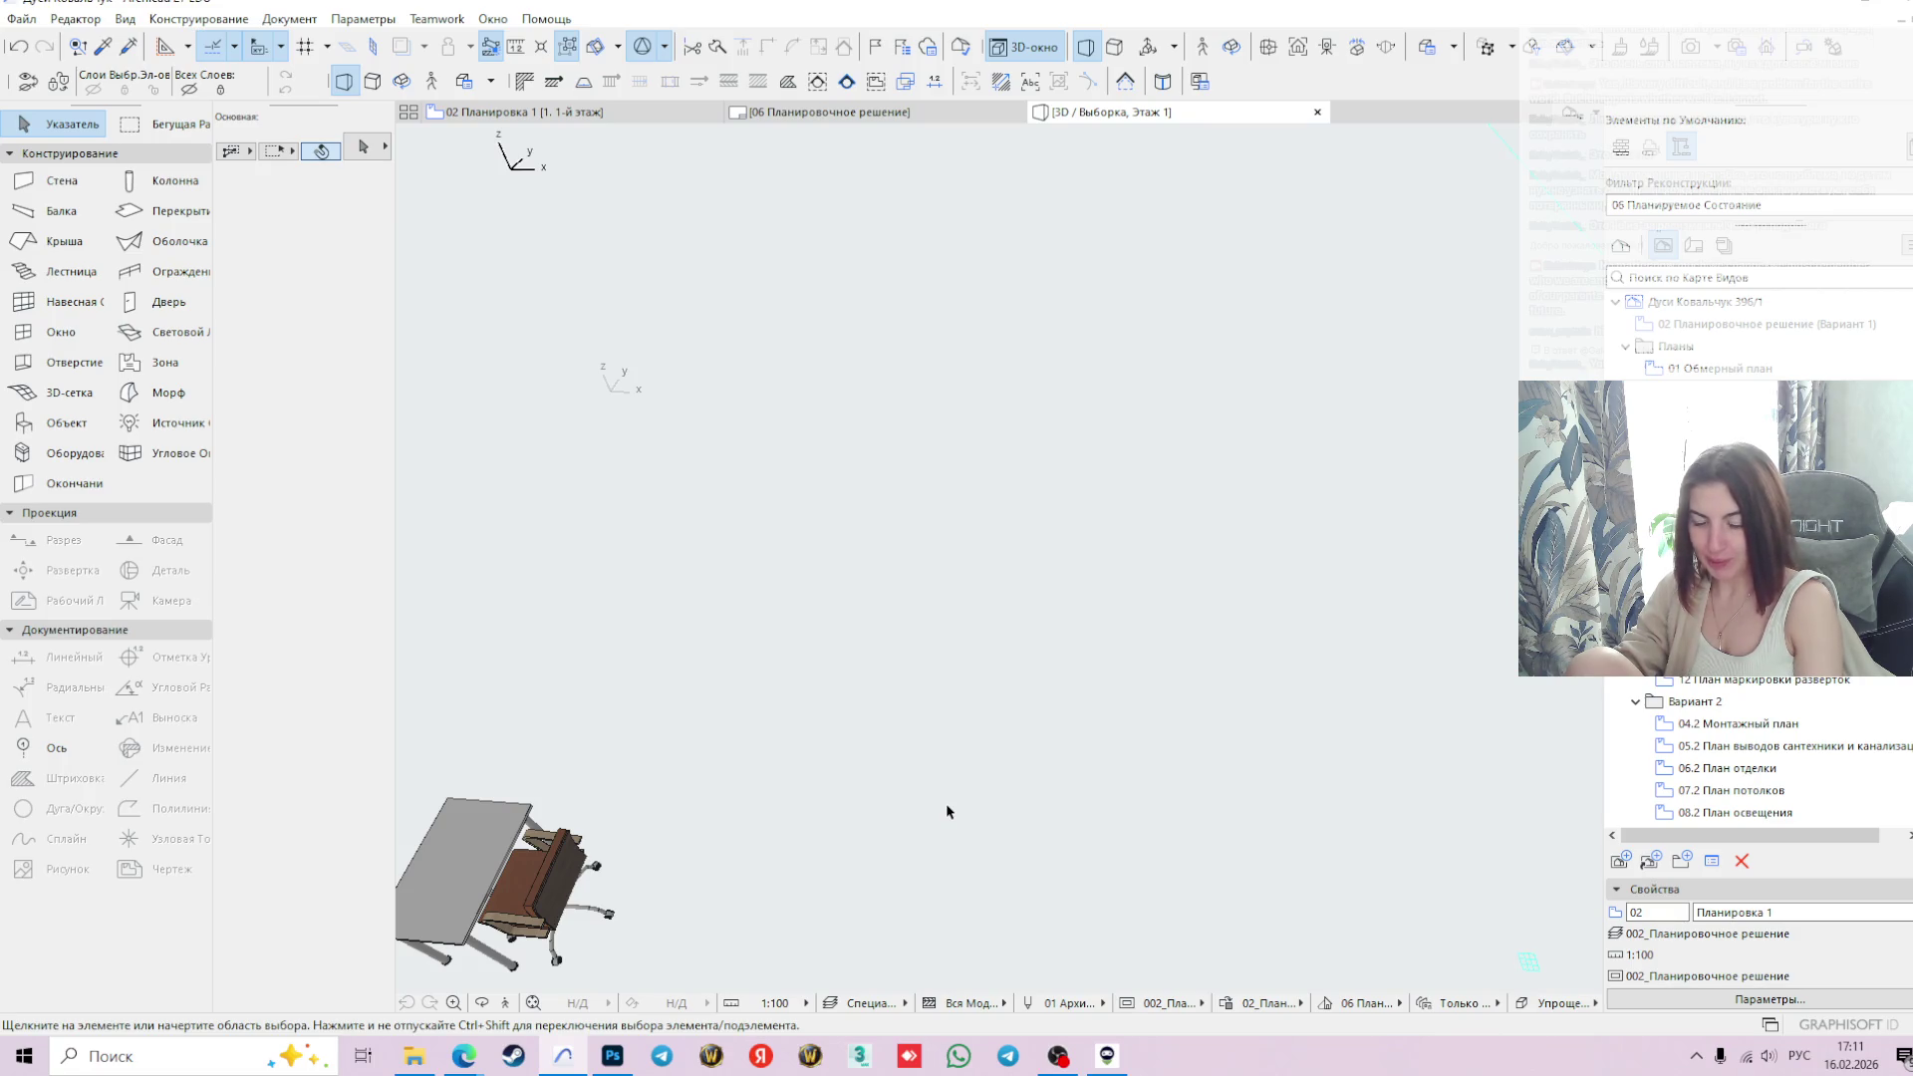
click(600, 121)
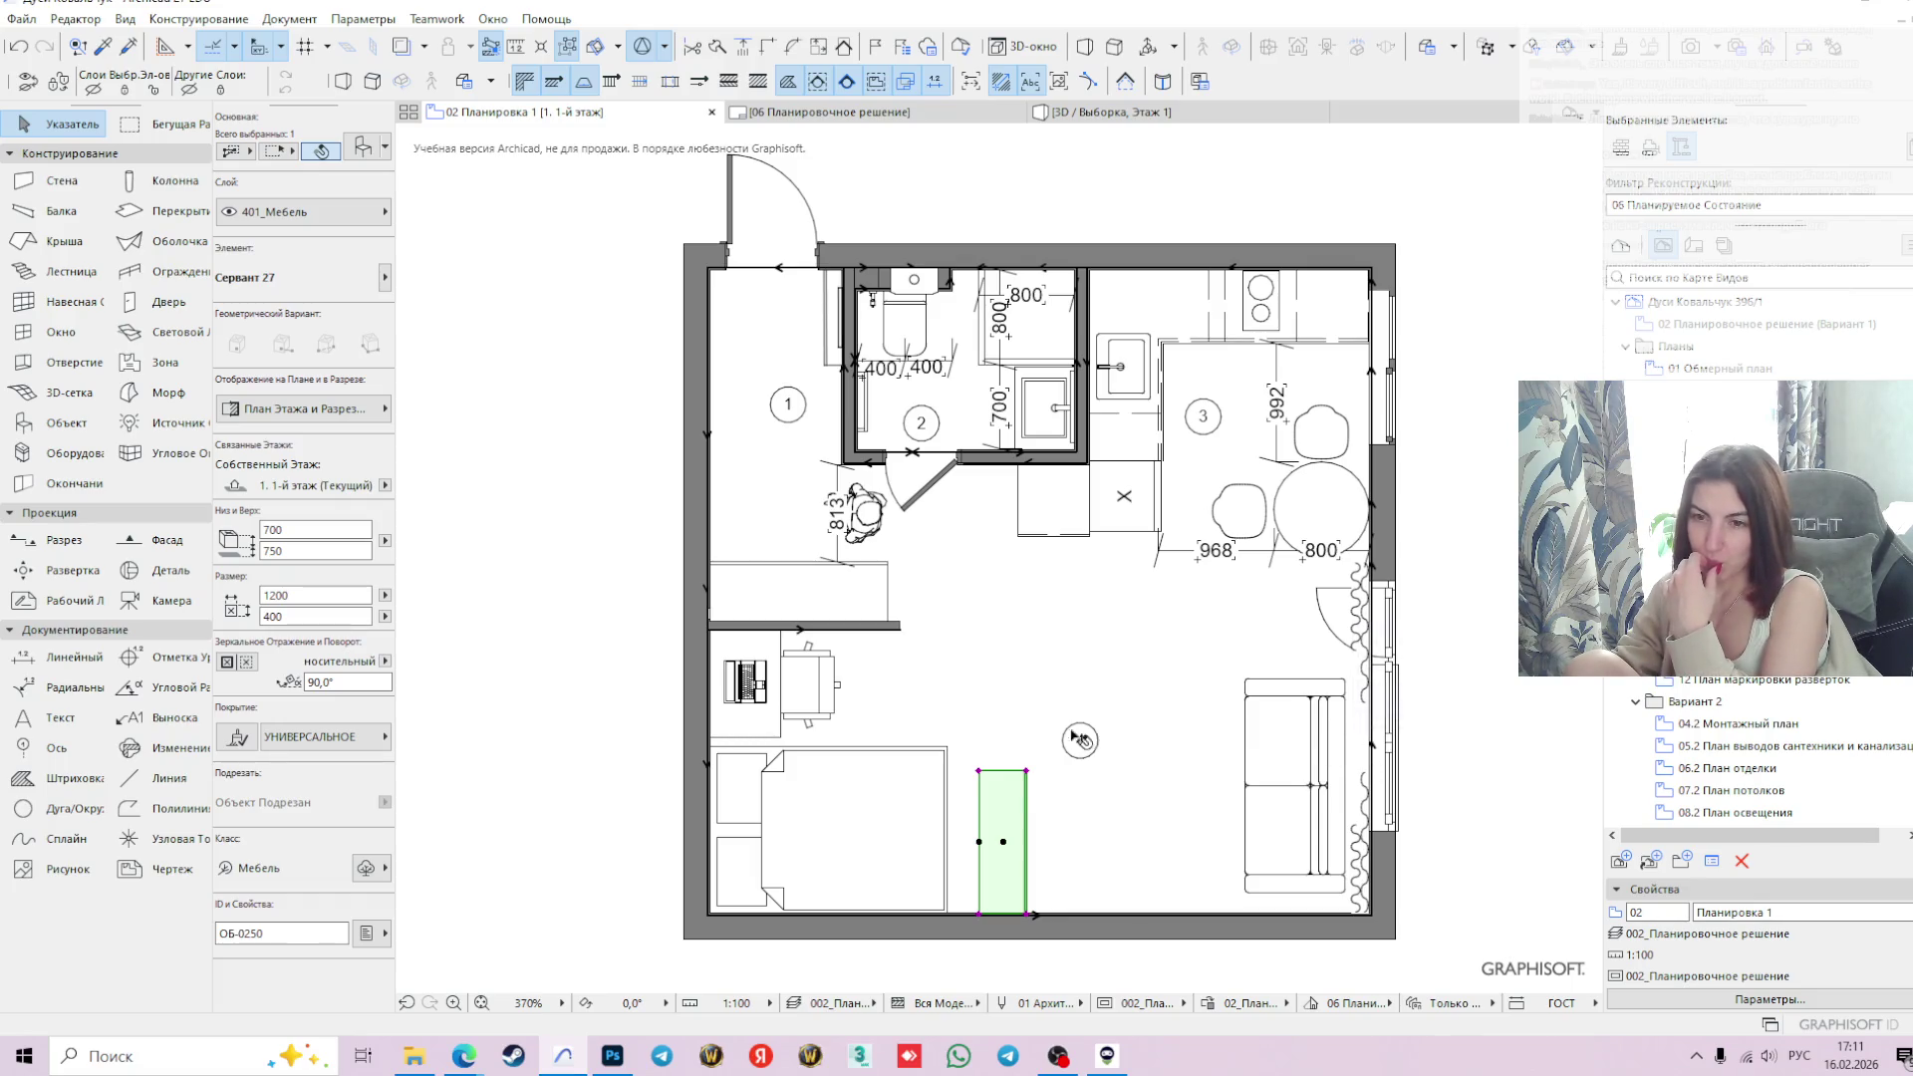
mouse_move(1046, 745)
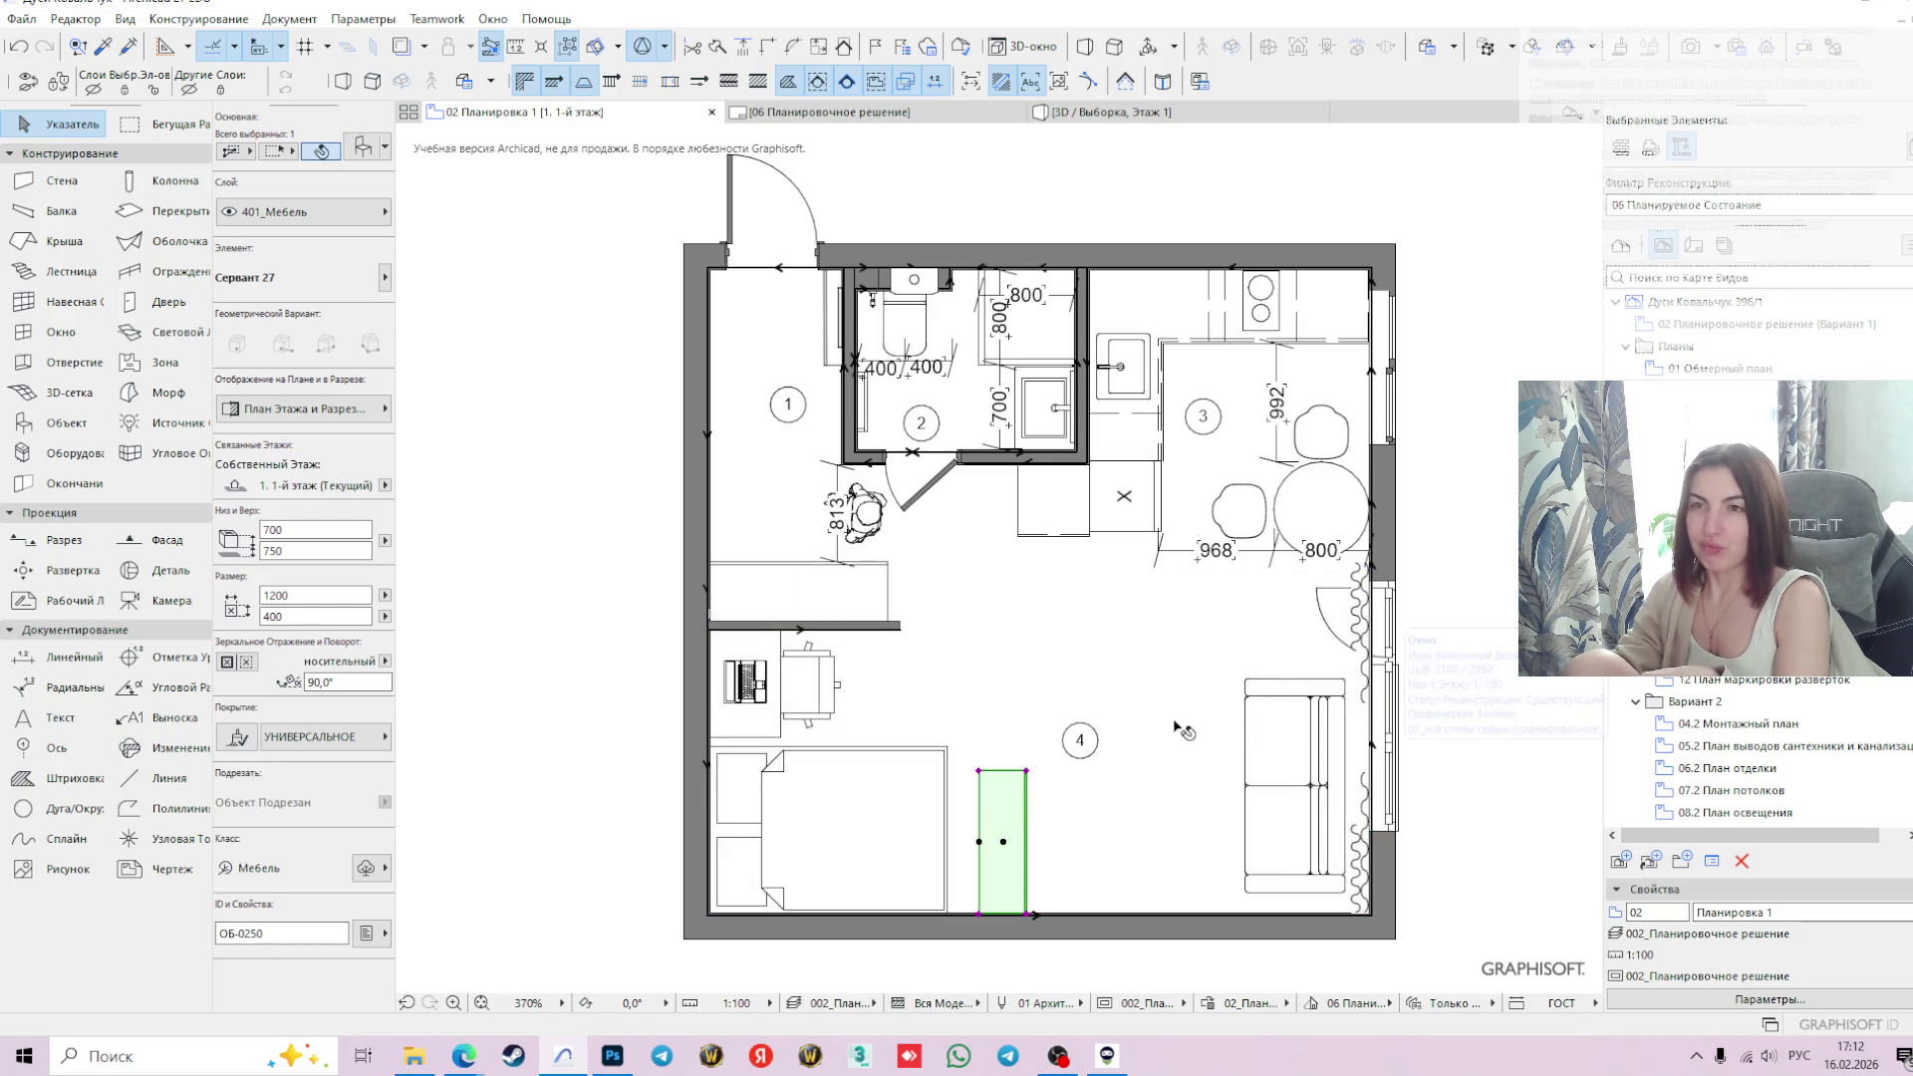
key(F5)
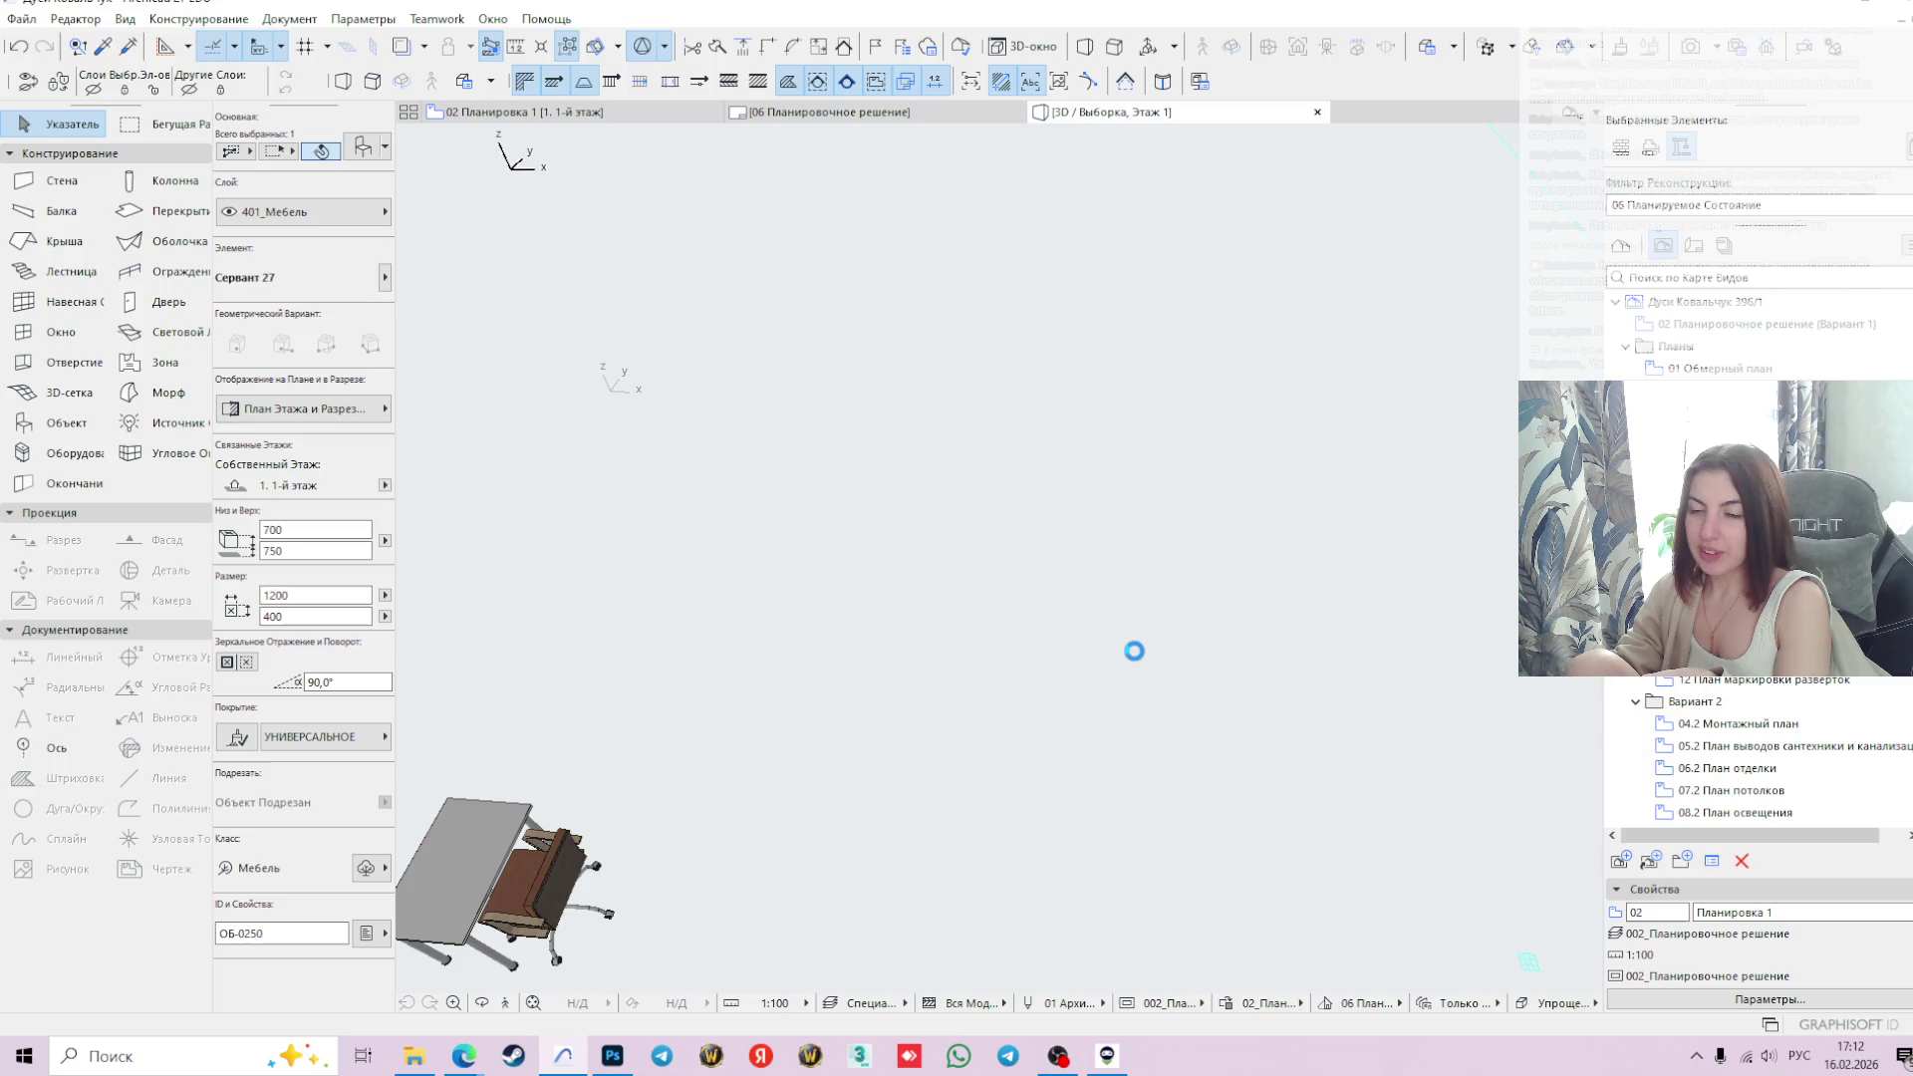
click(1134, 651)
right_click(983, 545)
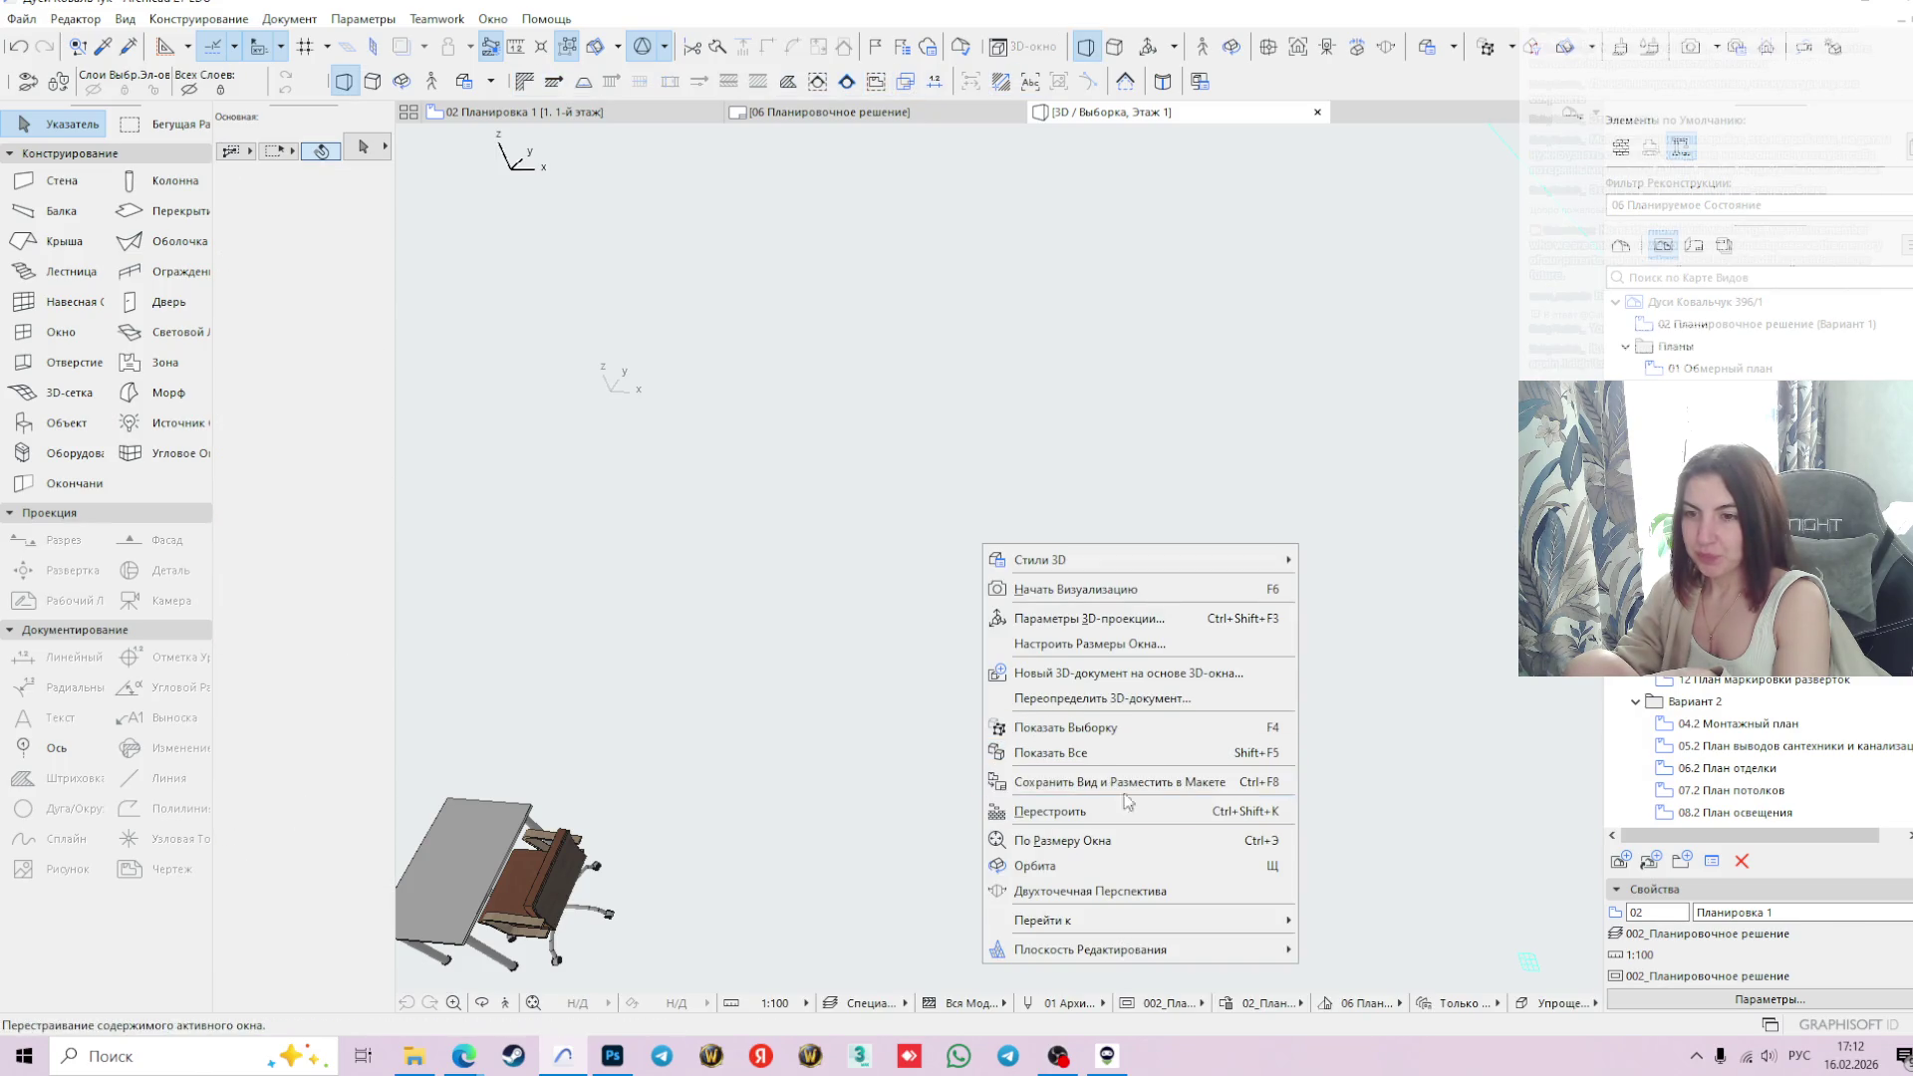
click(1090, 754)
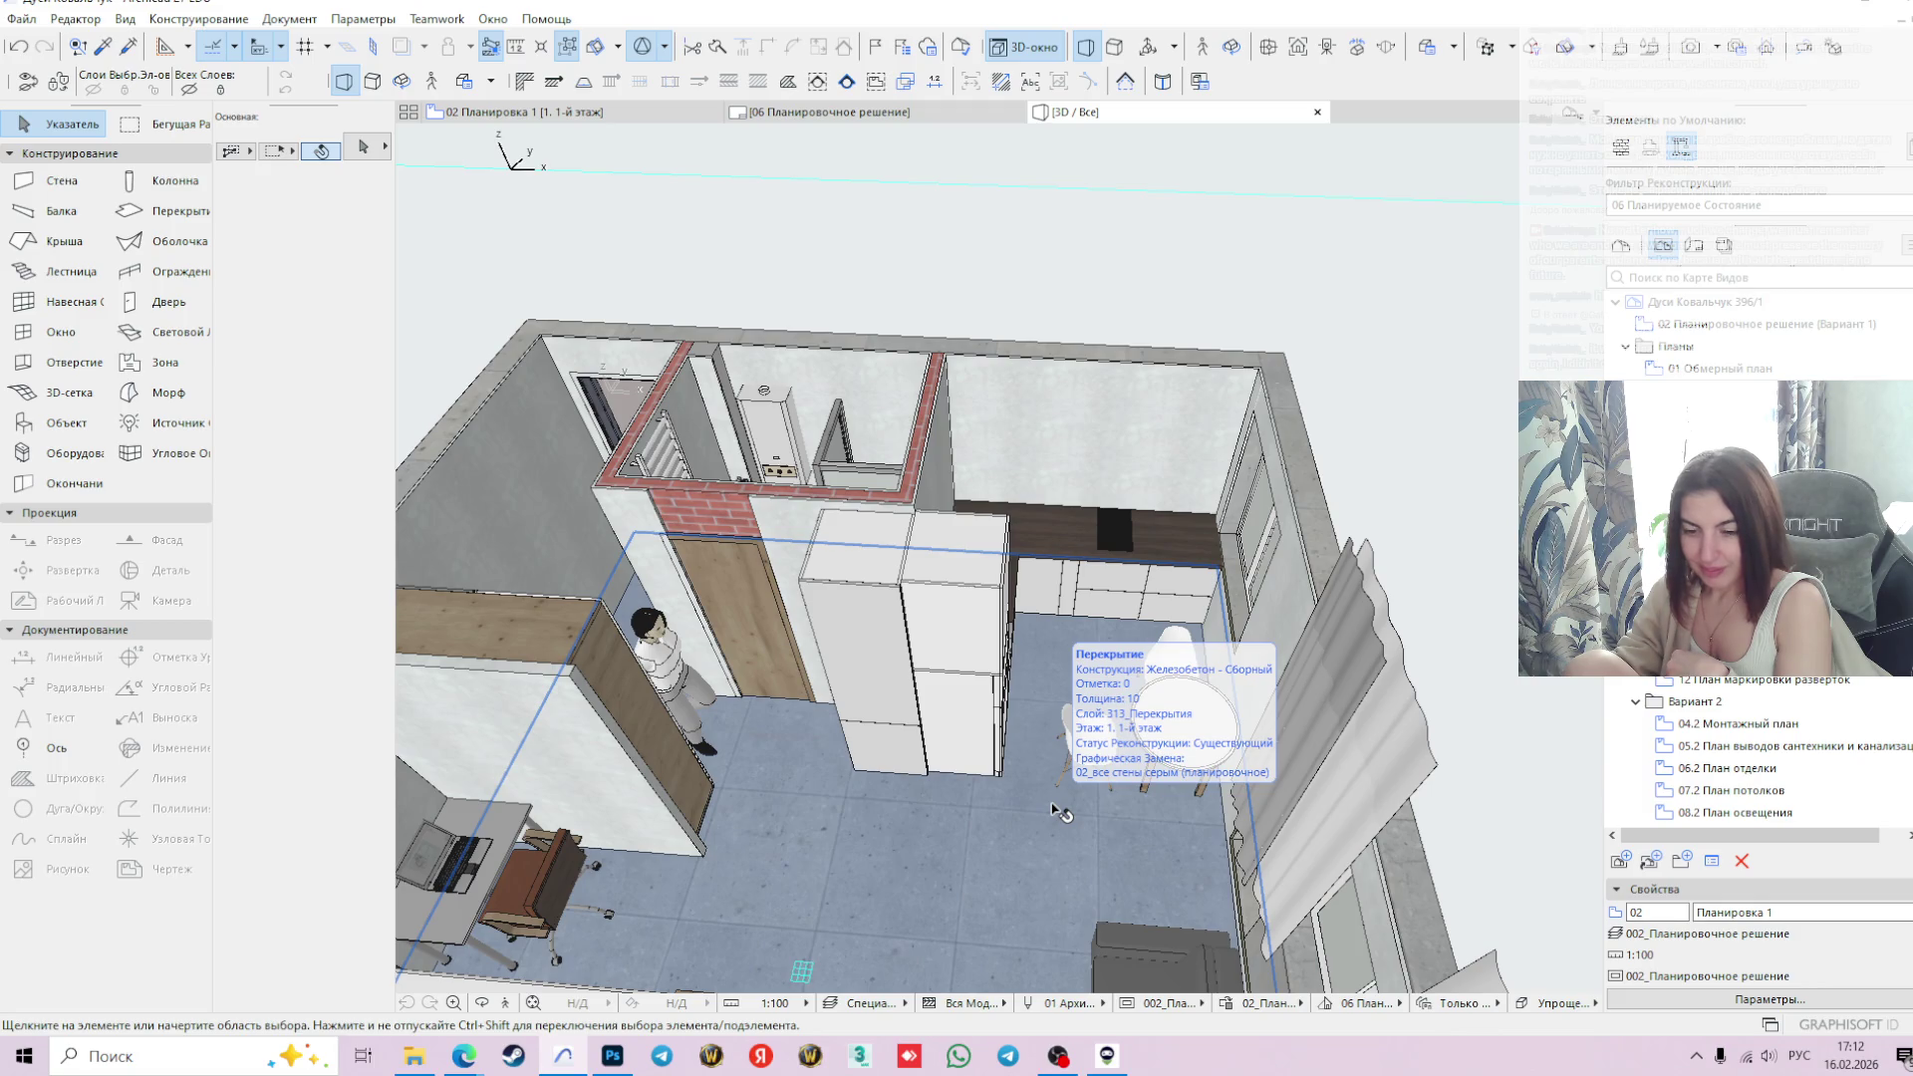
click(536, 118)
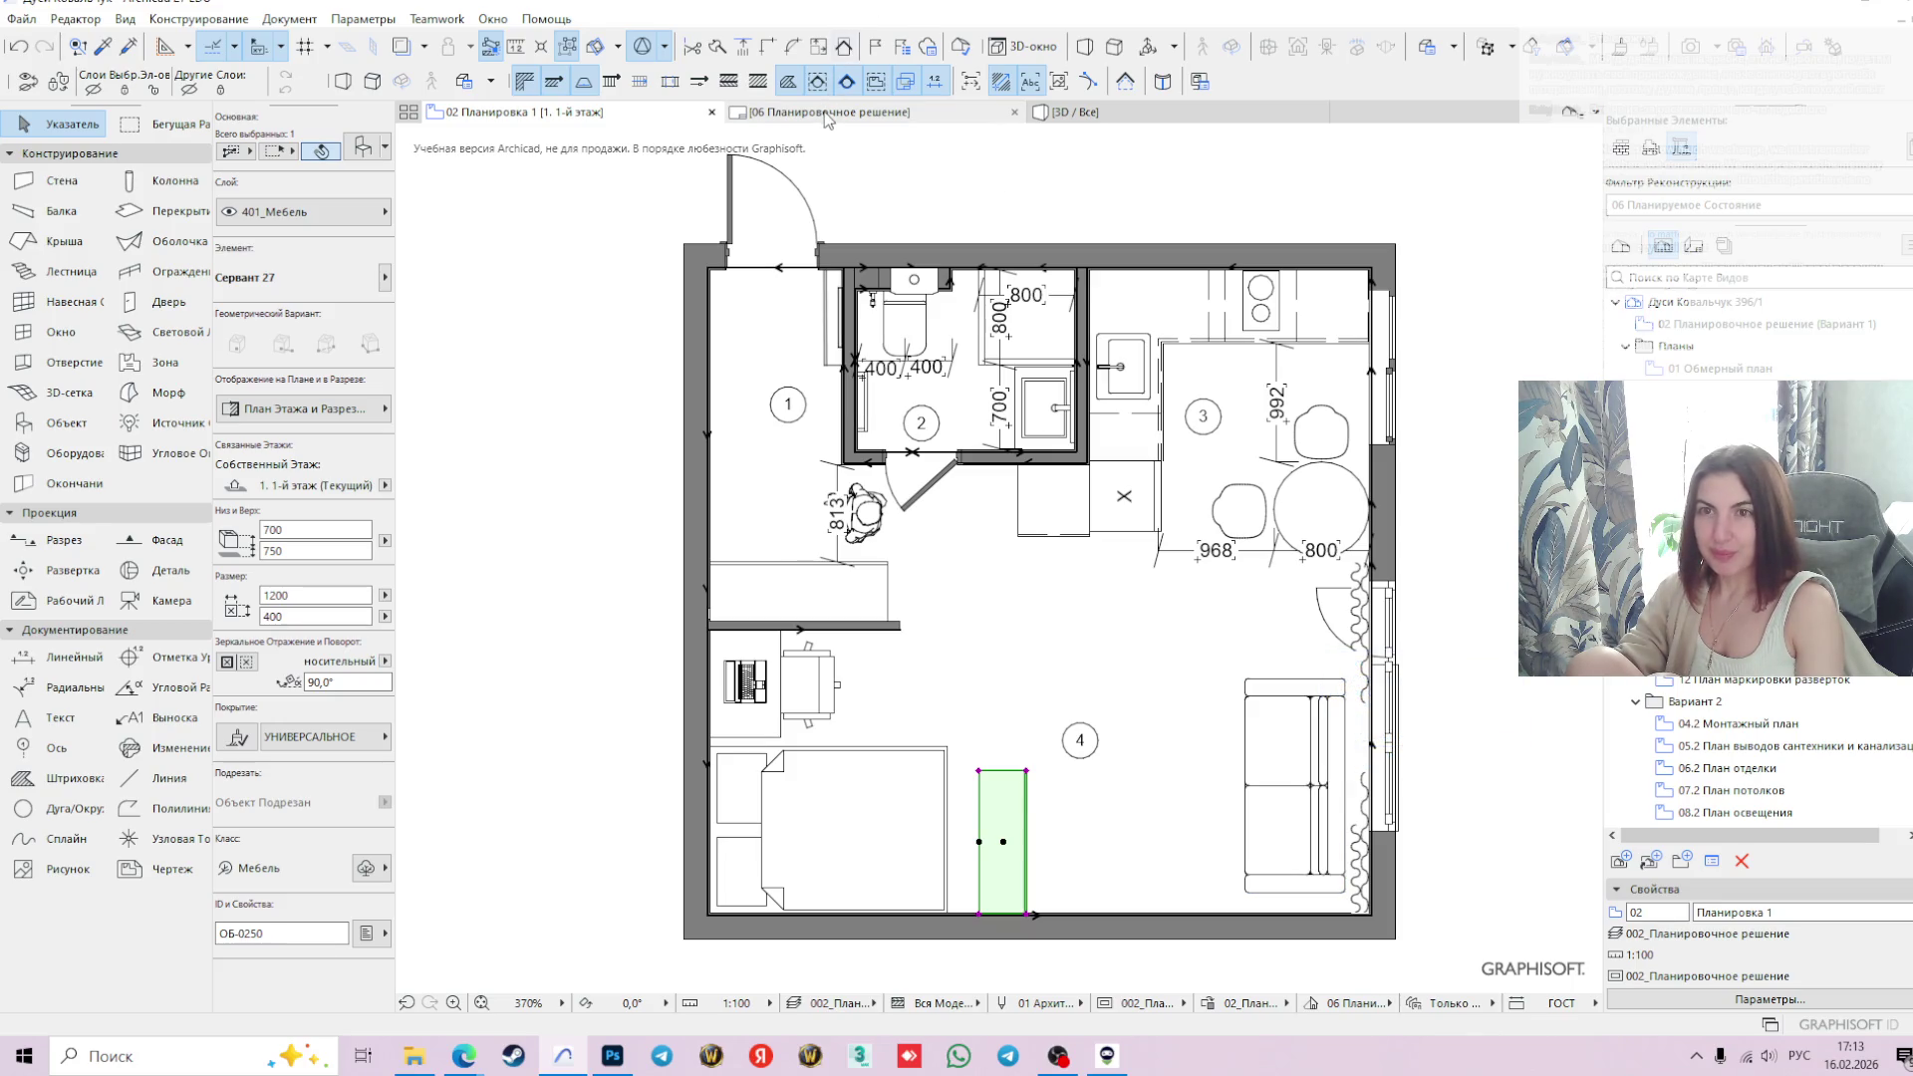
- Deselect the sideboard and dismiss the Windows 'How do you want to open this?' prompt
mouse_move(825, 116)
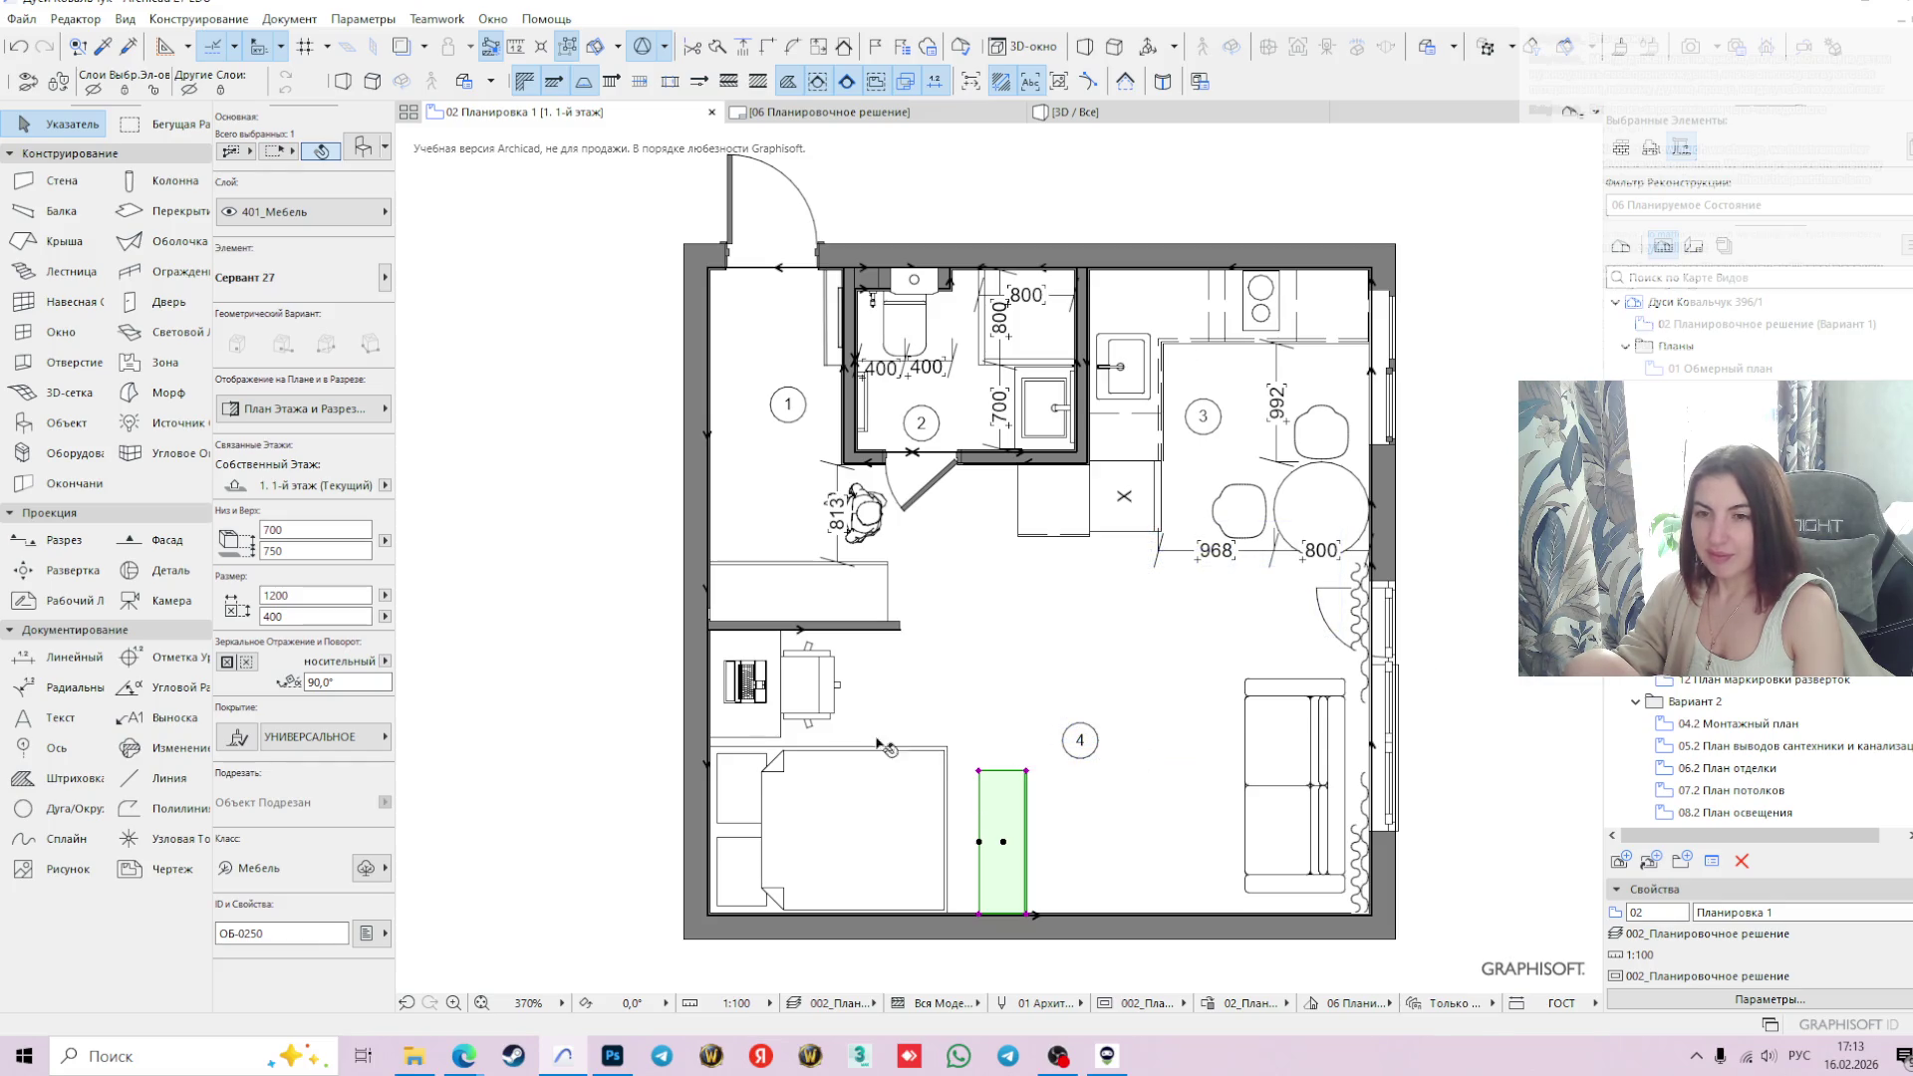
key(Escape)
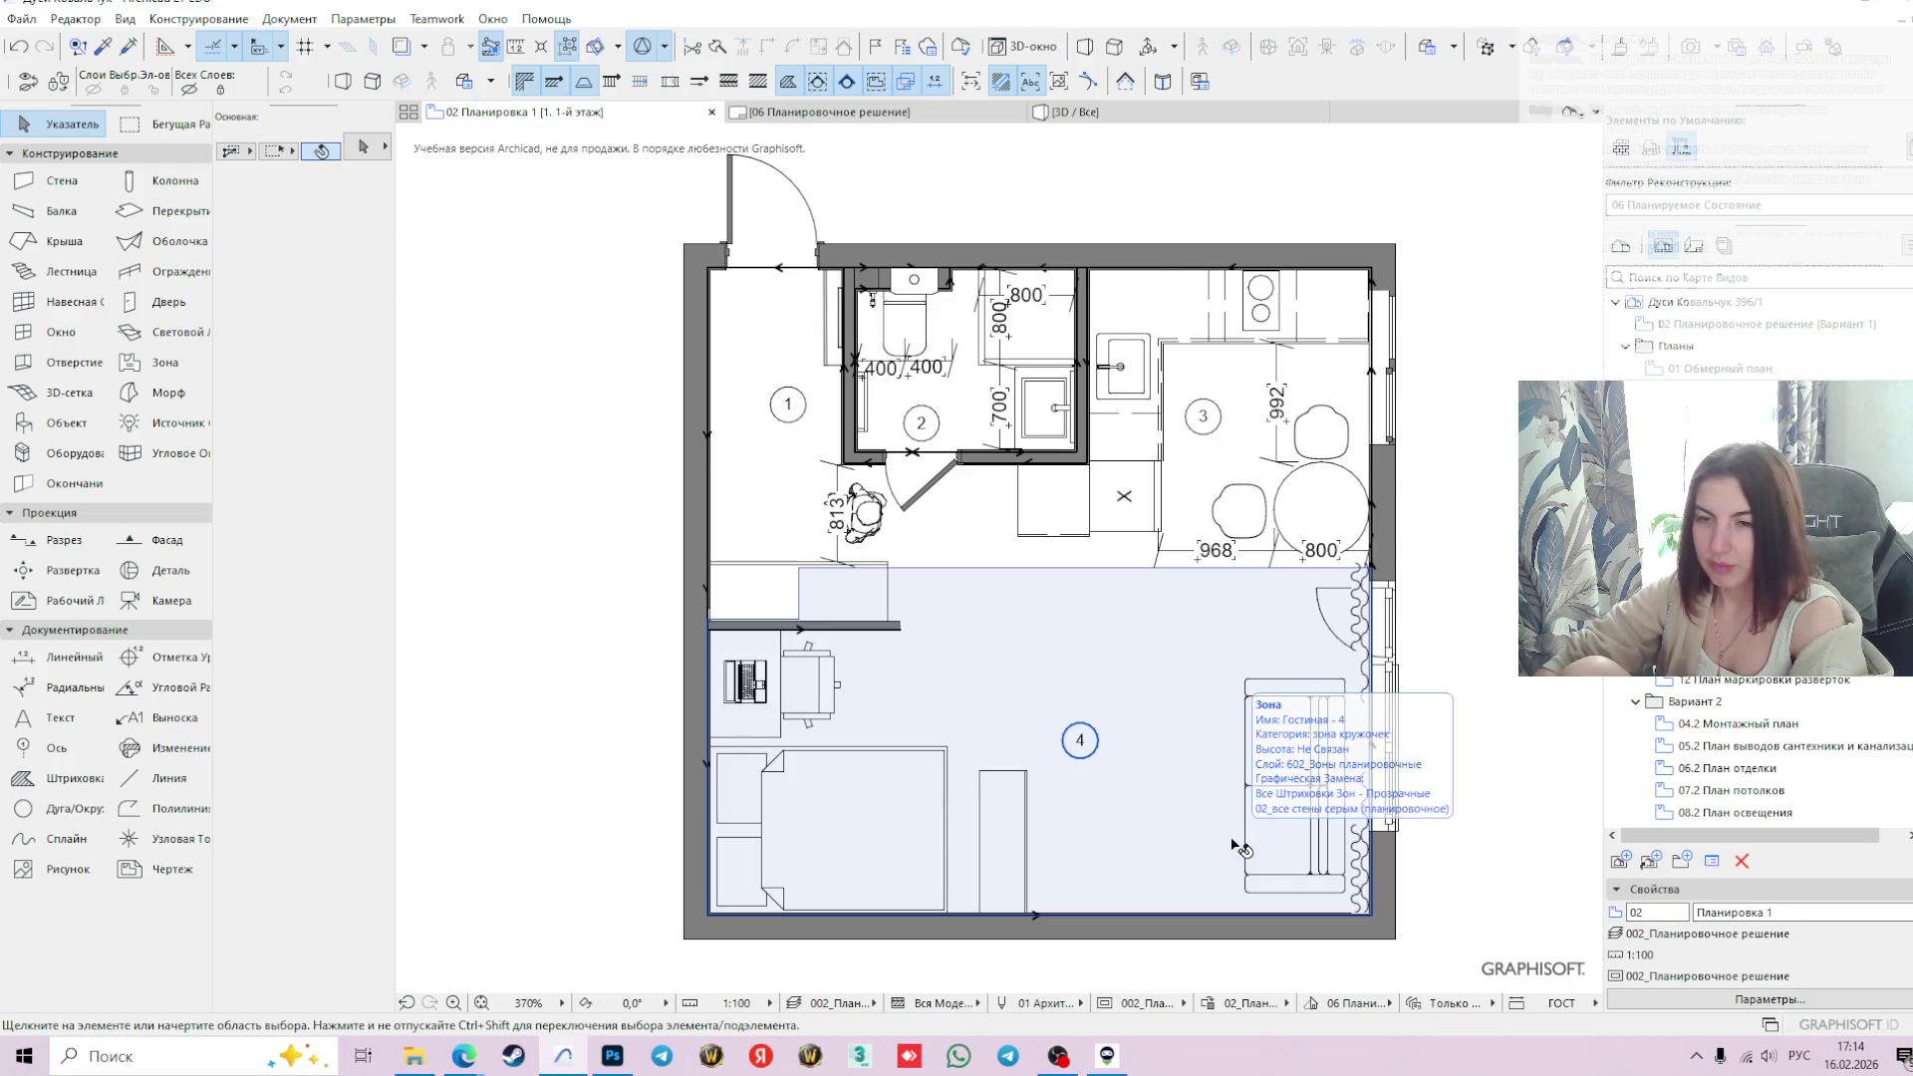
click(1415, 523)
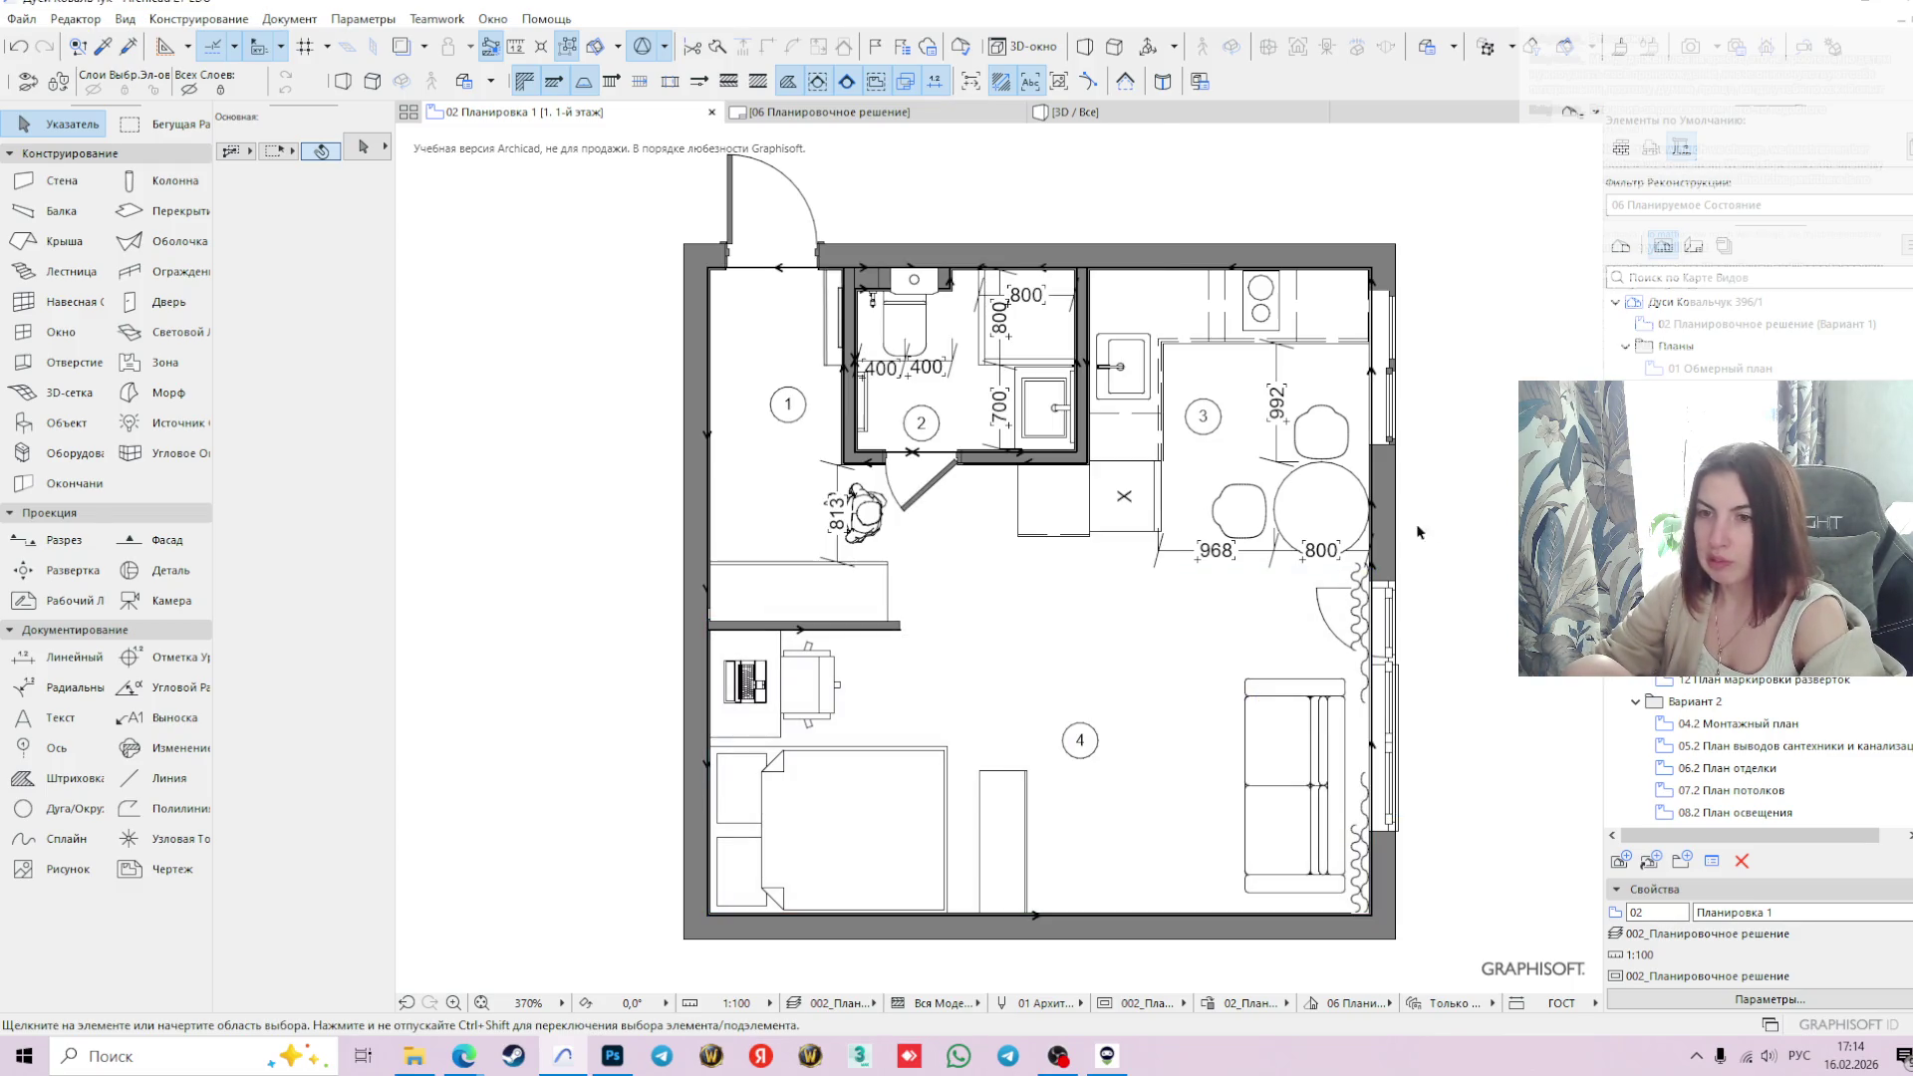